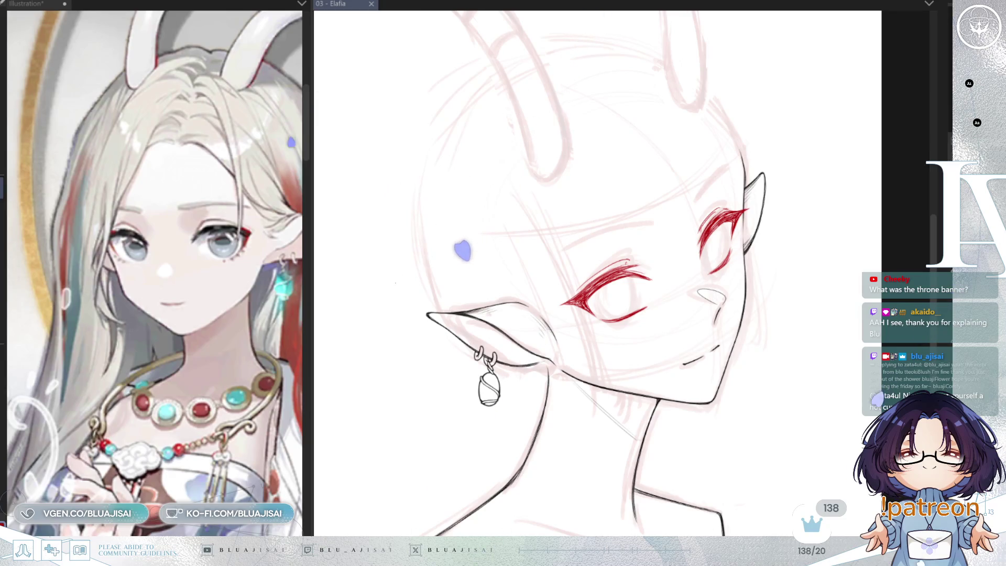
scroll(752, 239, "up", 1)
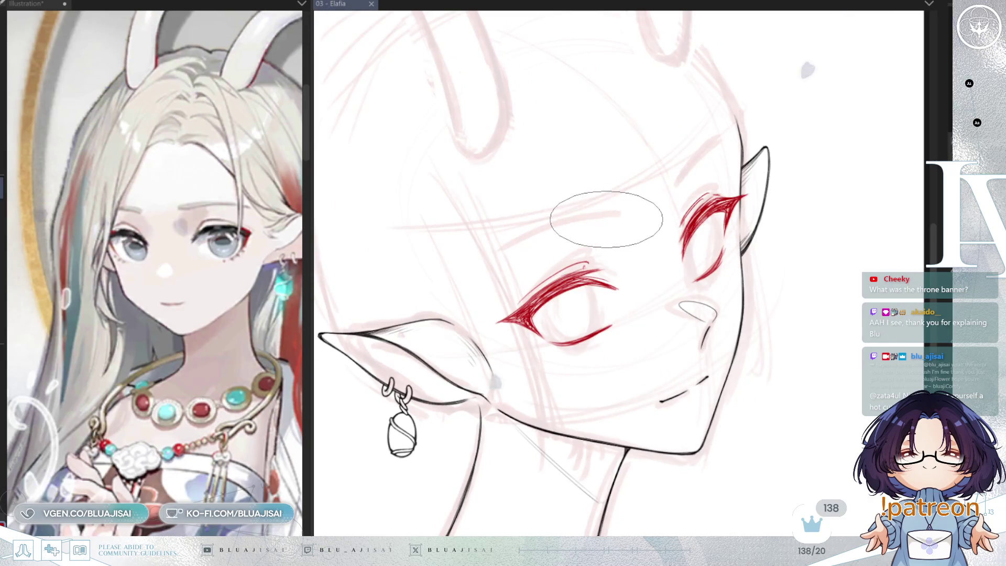
- Draw and thicken red lash strokes above the left eye, extending them down-left
left_click_drag(604, 223, 503, 261)
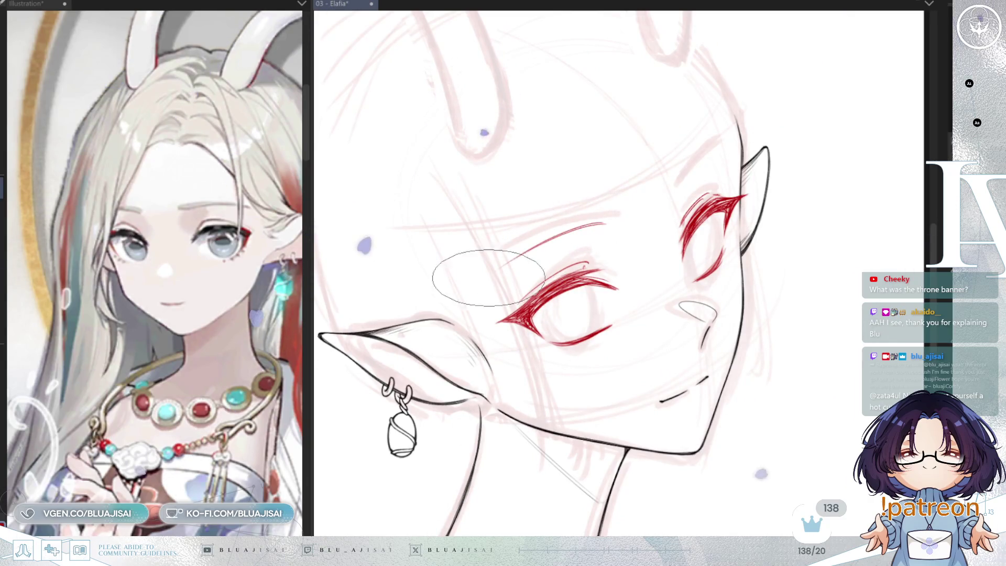
left_click_drag(607, 224, 519, 261)
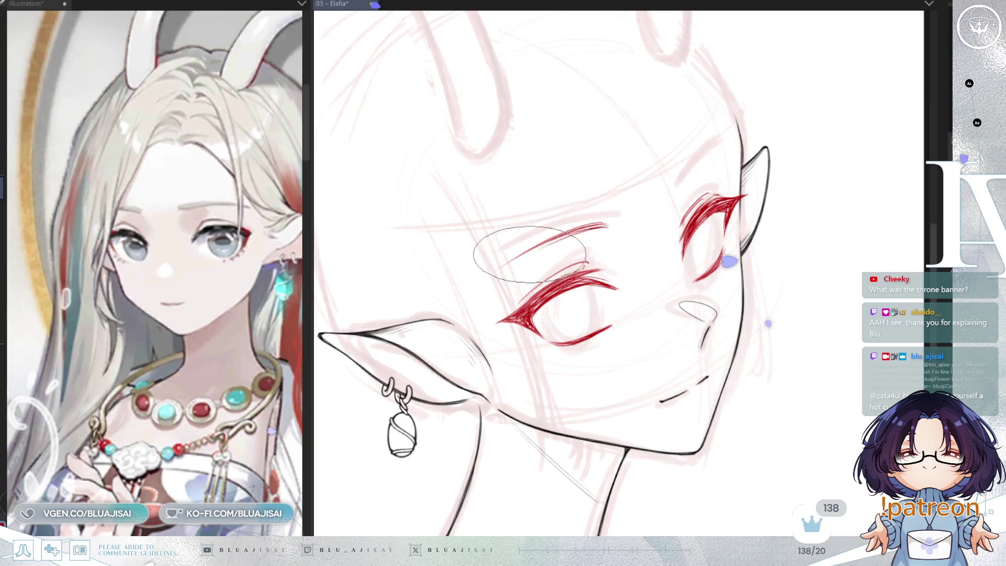
left_click_drag(606, 224, 484, 281)
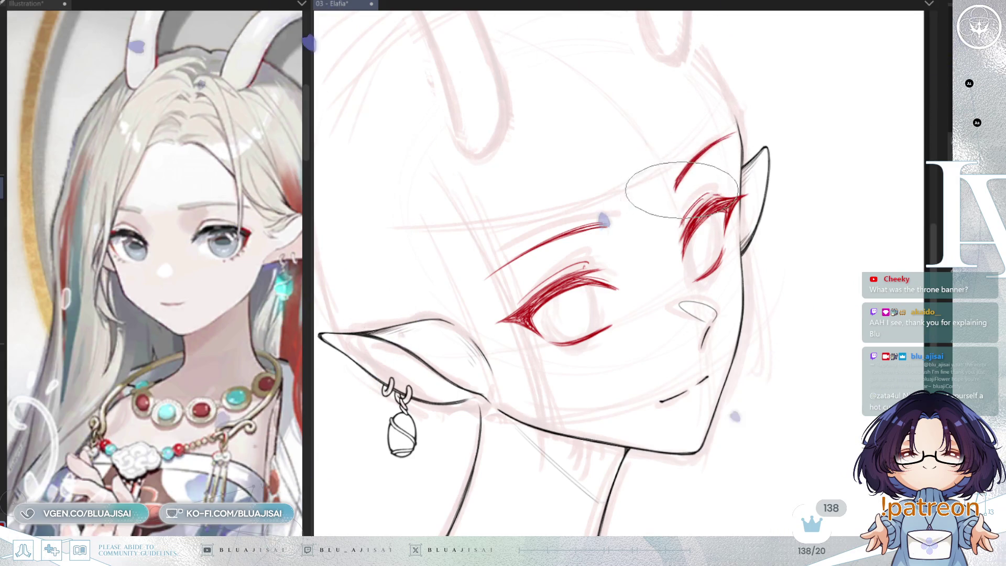
scroll(830, 171, "down", 2)
- Mirror the canvas to check proportions and lasso the red eyebrow strokes
key("h")
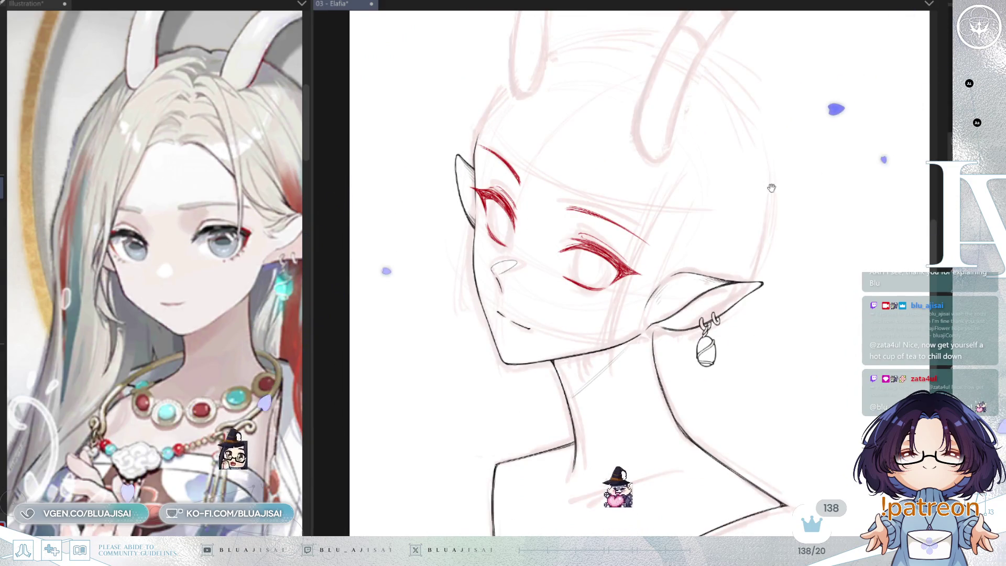
left_click_drag(820, 179, 794, 191)
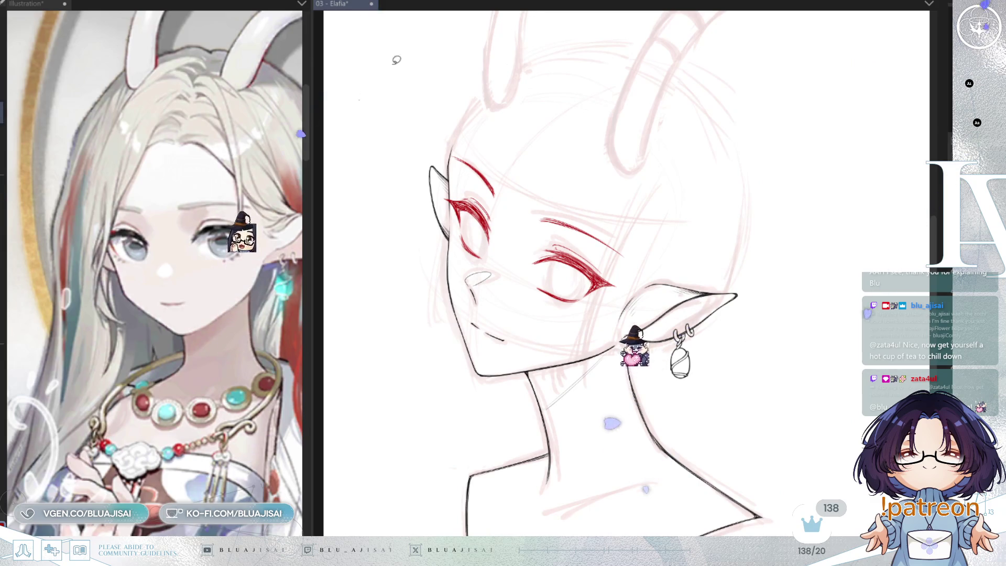
mouse_move(444, 150)
left_mouse_down()
mouse_move(504, 167)
mouse_move(502, 189)
left_mouse_up()
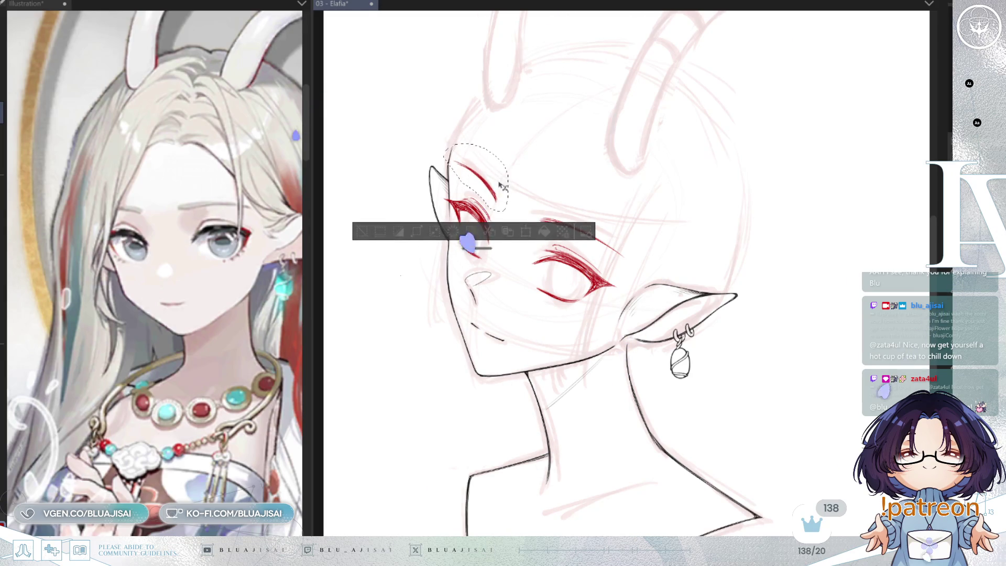
- Lasso the far eye's red strokes and start a free transform on them
left_click(362, 233)
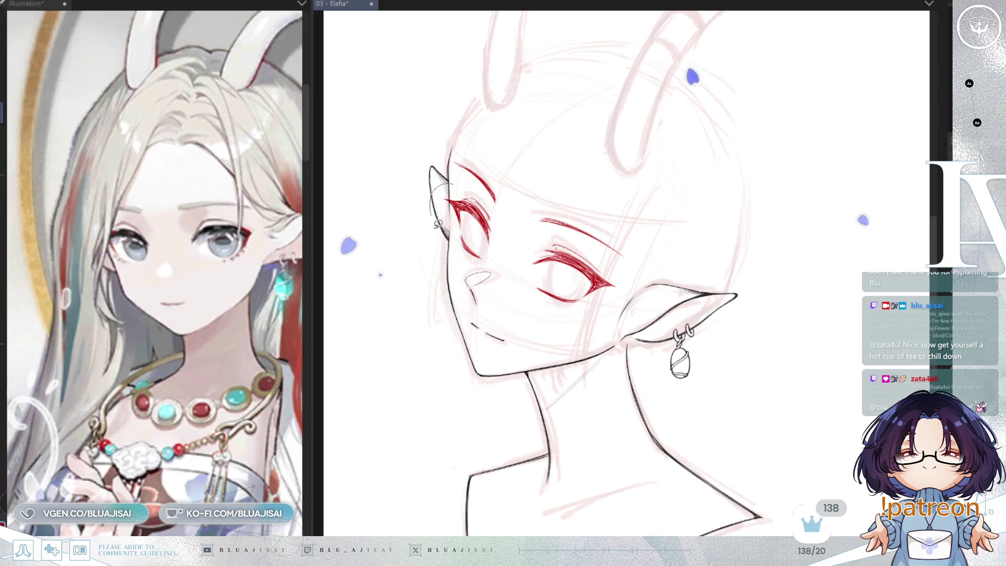
left_click_drag(449, 168, 490, 199)
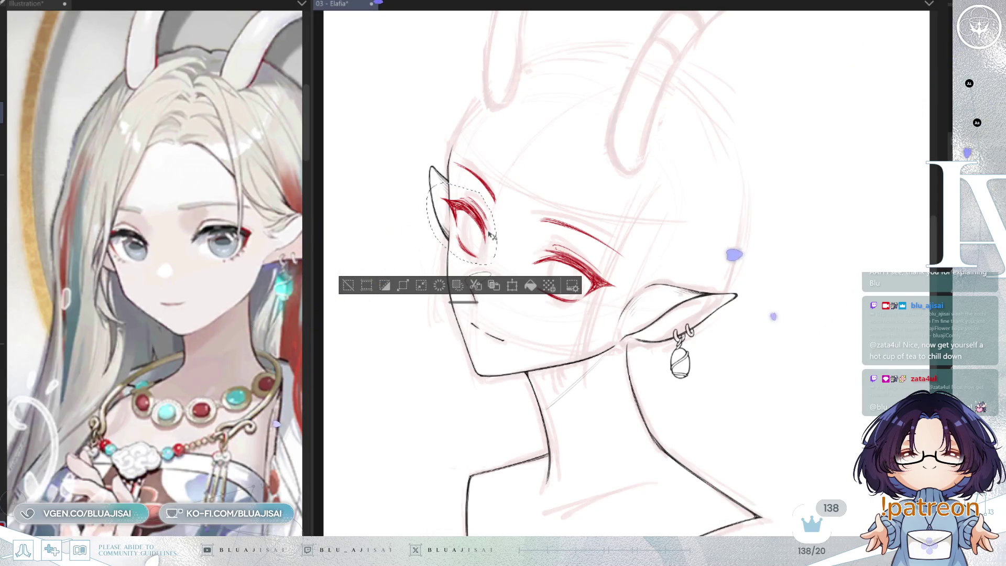
key("ctrl+t")
- Nudge the far eye slightly into place while mirrored and commit the transform
key("h")
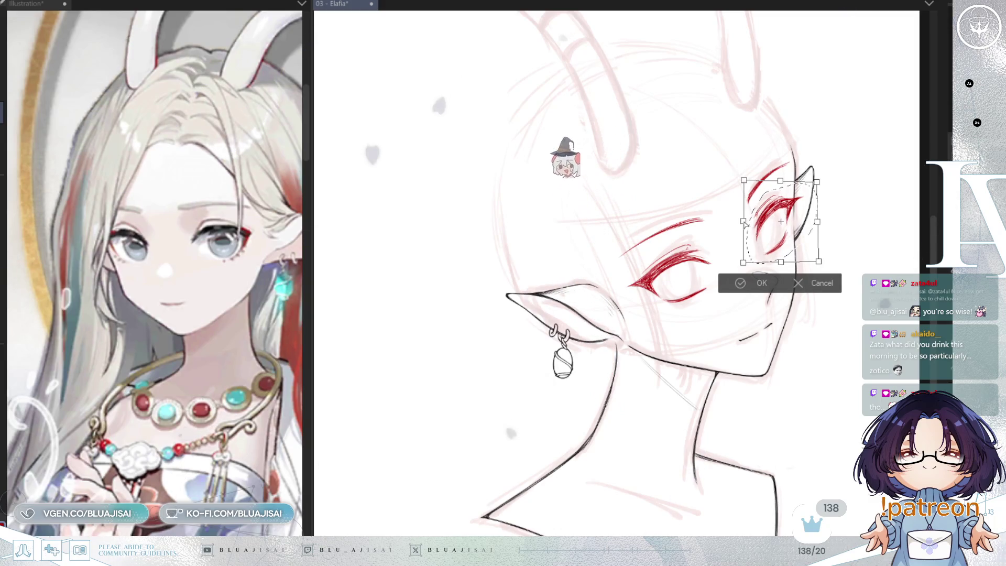
left_click_drag(745, 223, 747, 224)
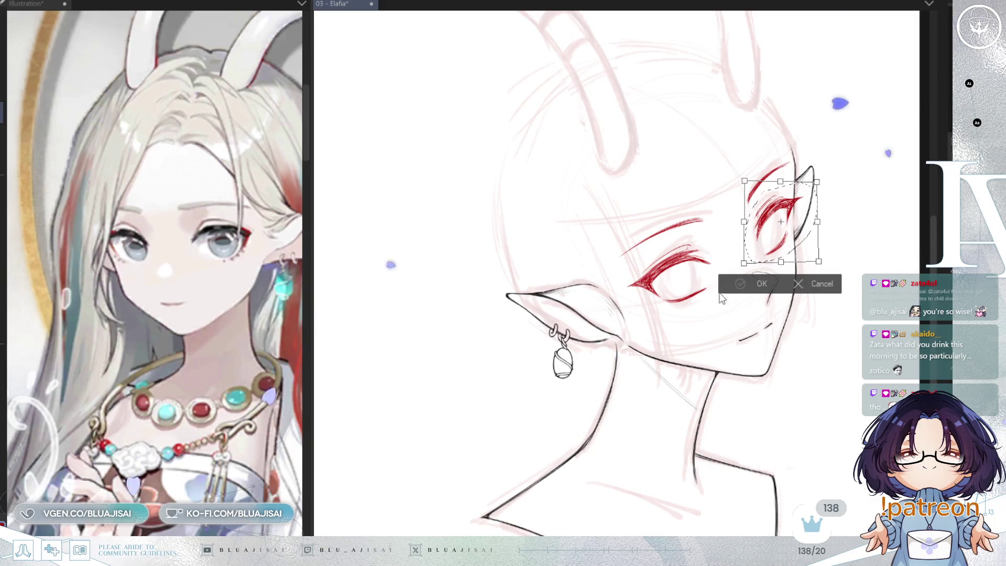
key("Return")
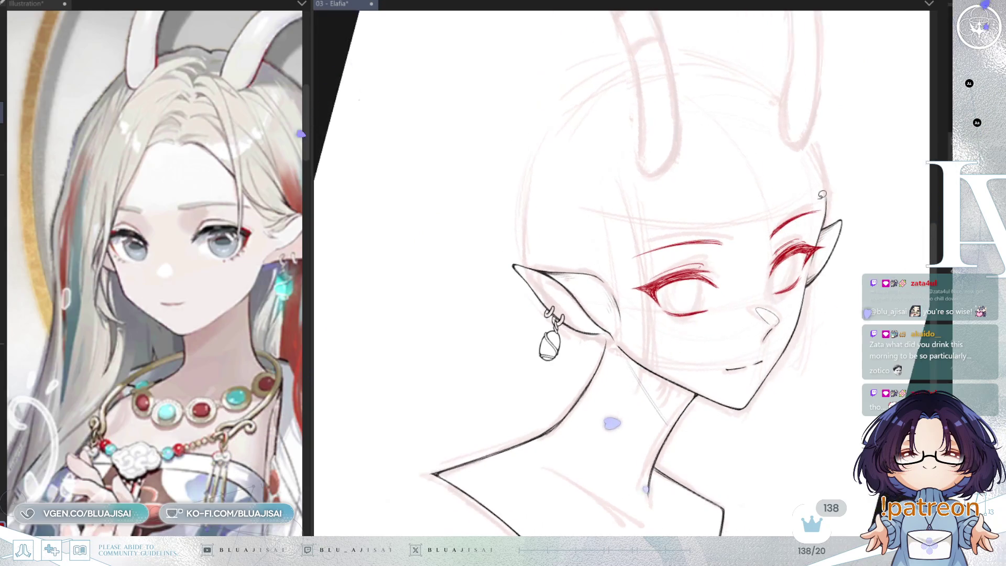
- Briefly select the near eye's red strokes, deselect, and mirror the view to check the face
left_click_drag(813, 207, 706, 233)
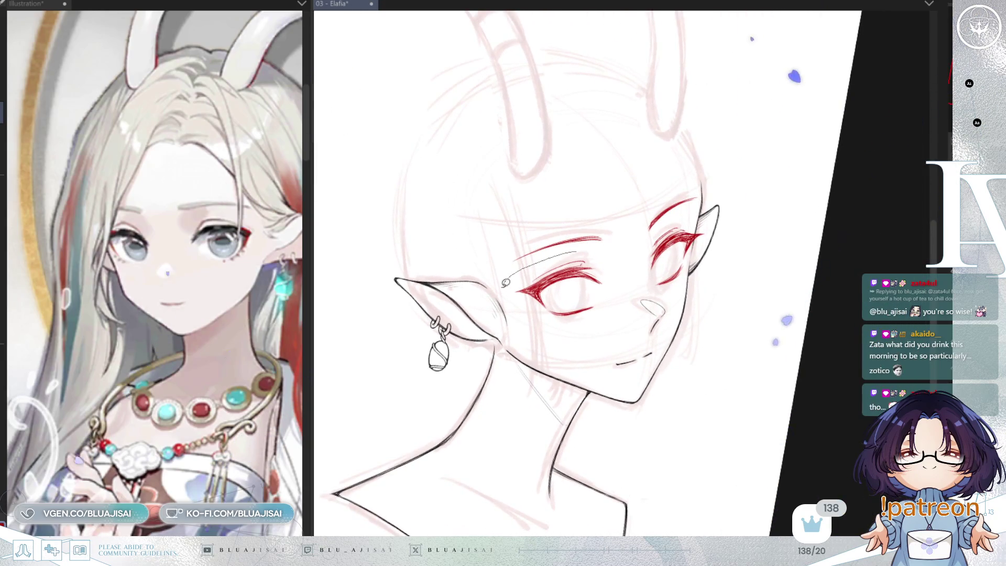
left_click_drag(624, 297, 630, 260)
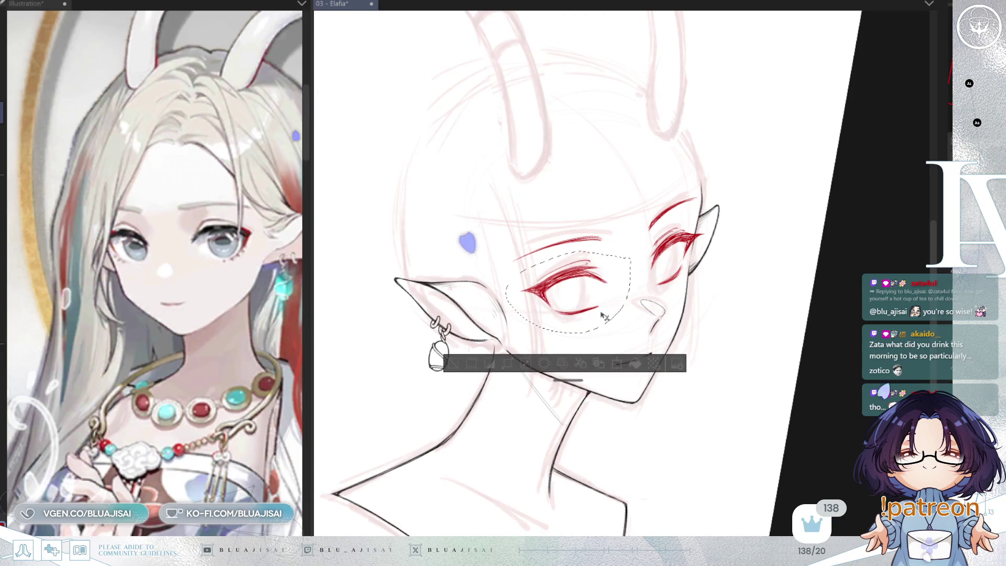
key("ctrl+d")
key("h")
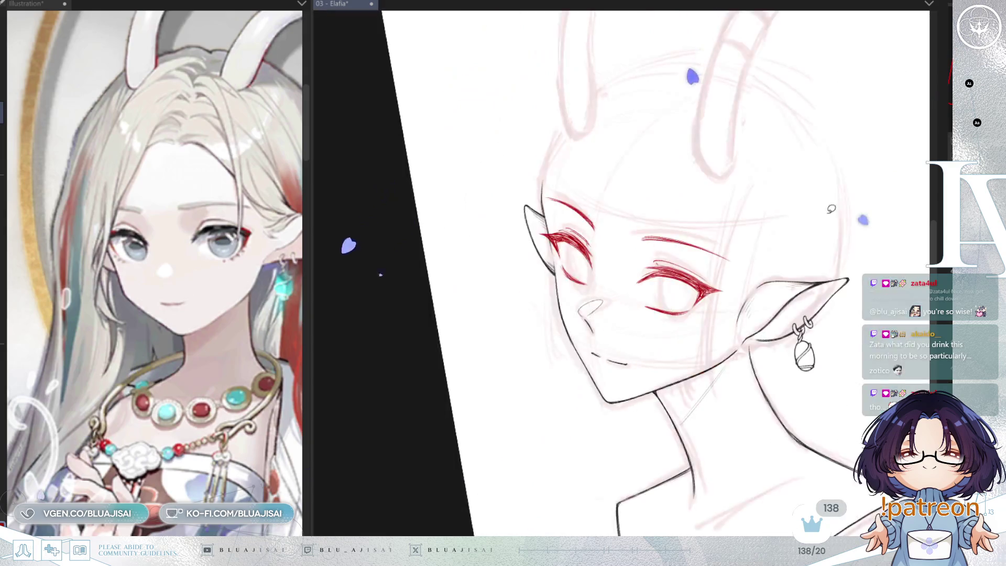
scroll(851, 206, "up", 2)
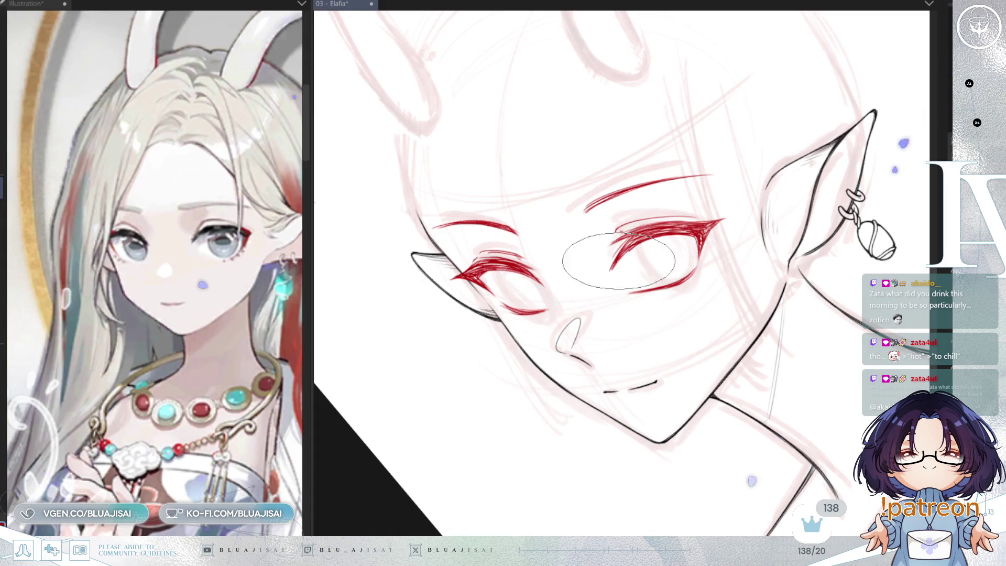
- Rotate and flip the view to check eye placement, then save the 03 - Elafia illustration
key("Delete")
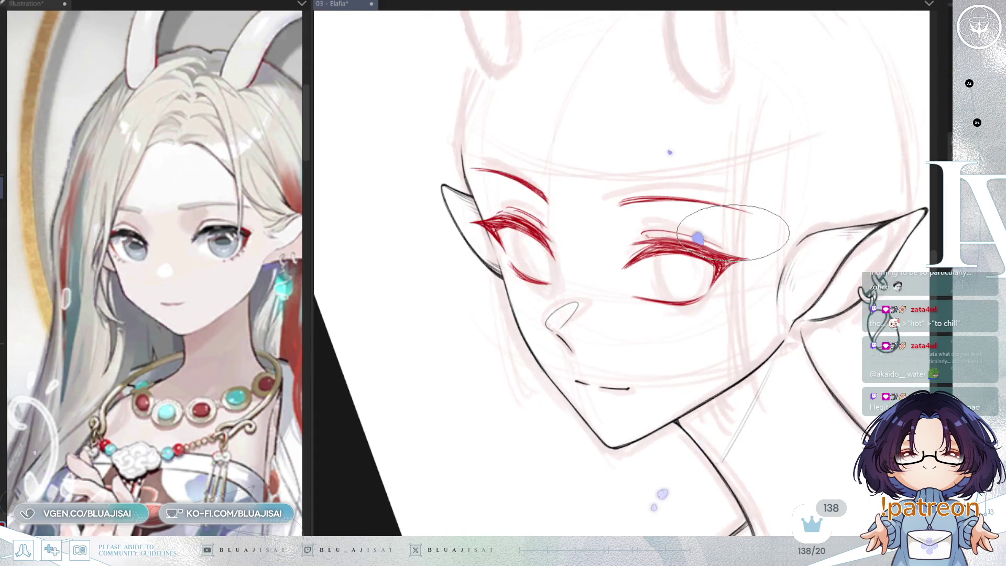
key("Home")
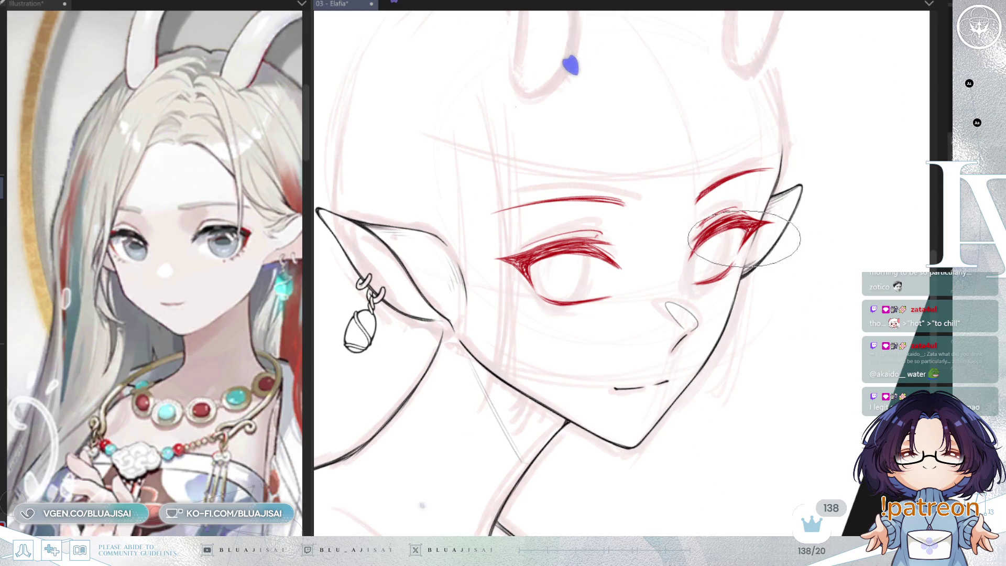
scroll(755, 228, "down", 1)
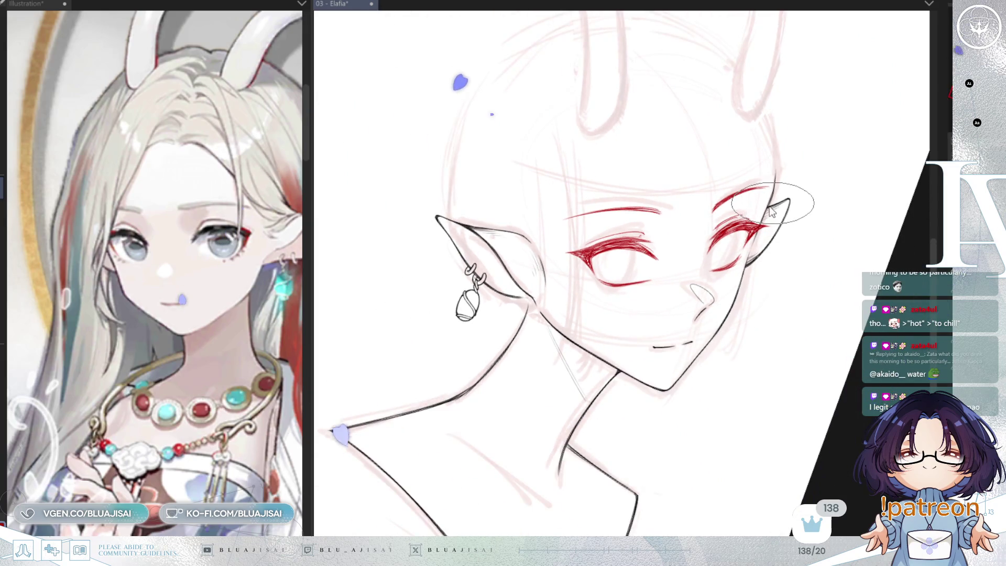
key("ctrl+s")
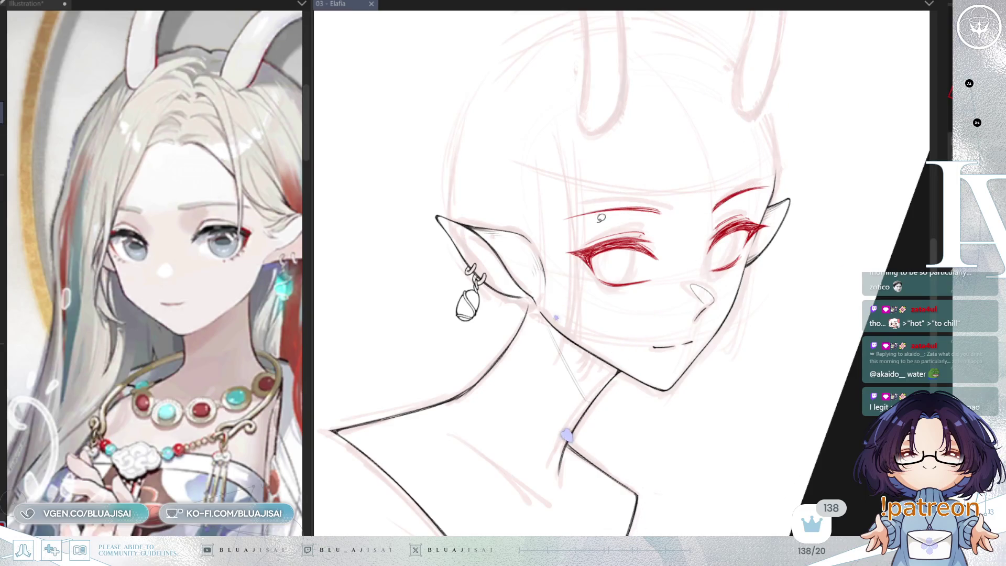
- Transform the red eyebrow slightly right and down, commit it and deselect
left_click_drag(551, 213, 665, 219)
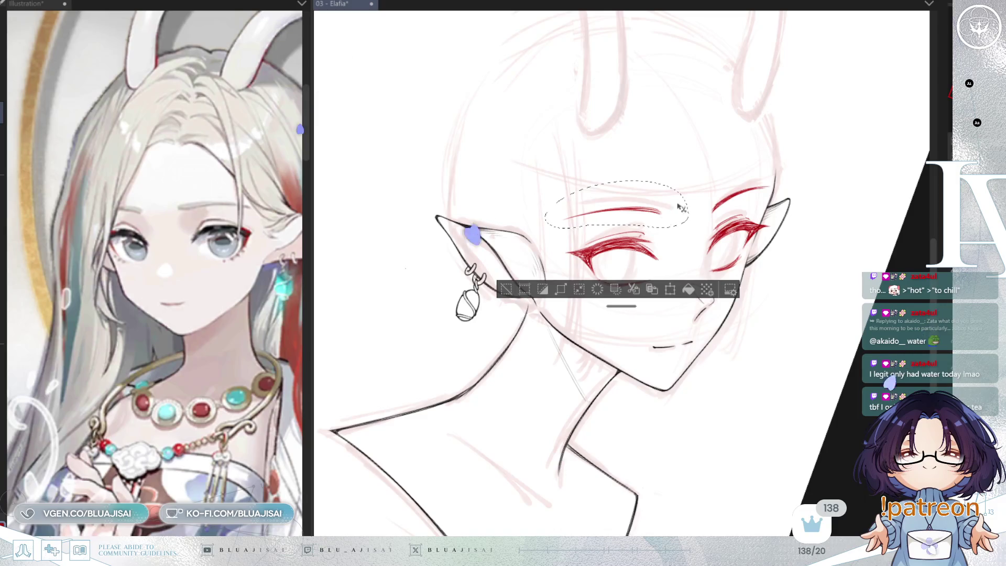
key("ctrl+t")
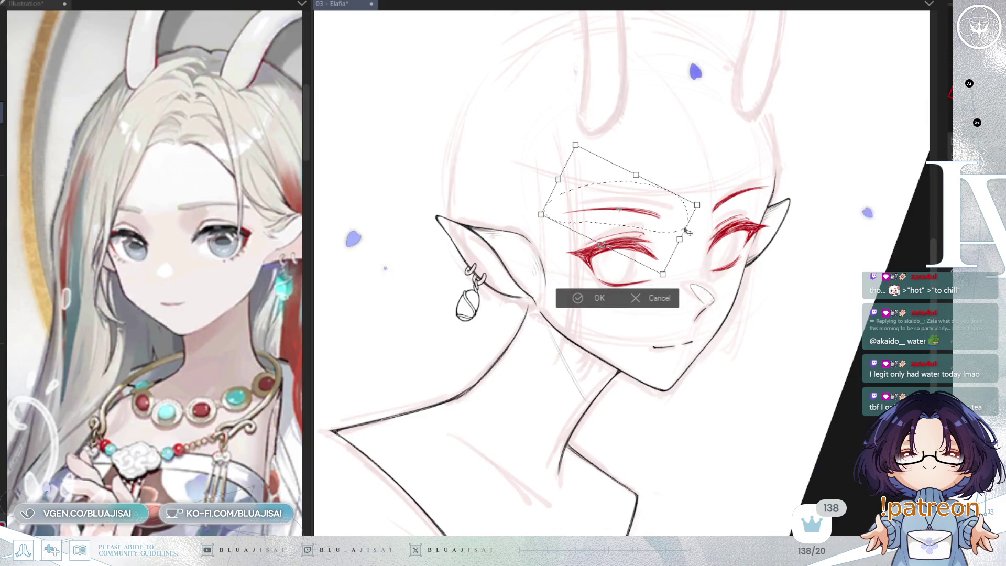
left_click_drag(689, 232, 692, 233)
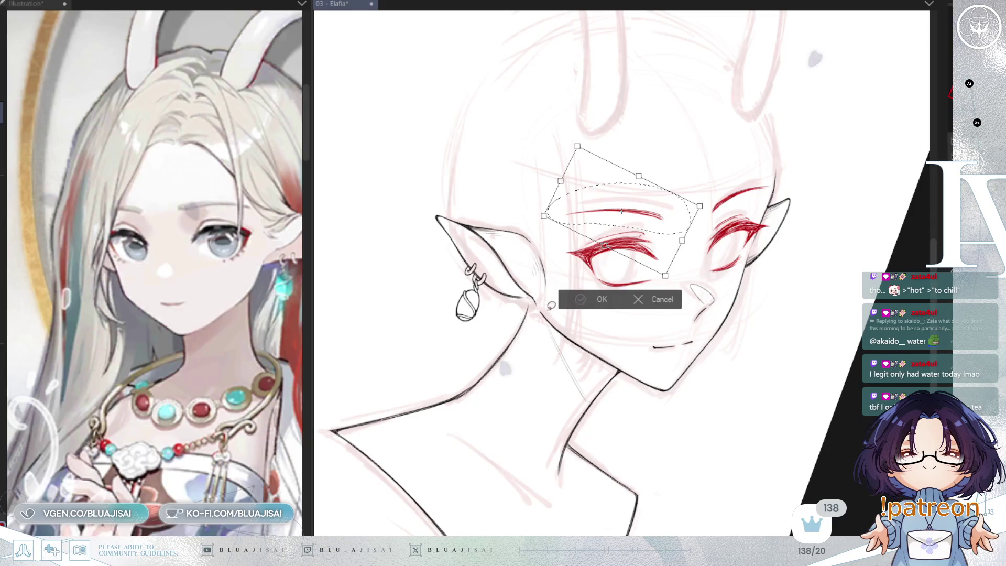
key("Return")
key("ctrl+d")
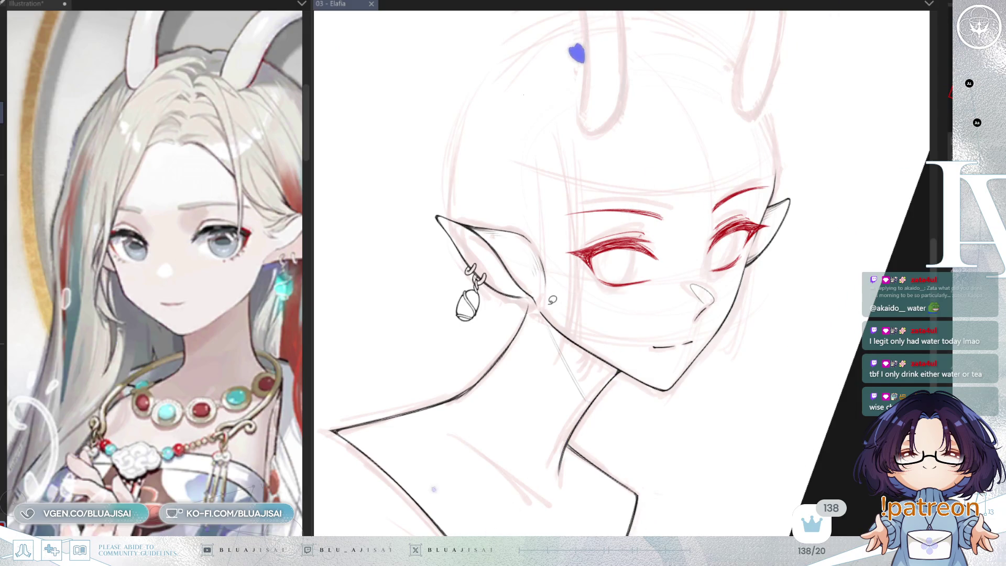
- Undo the stray small circle drawn below the earring
key("ctrl+z")
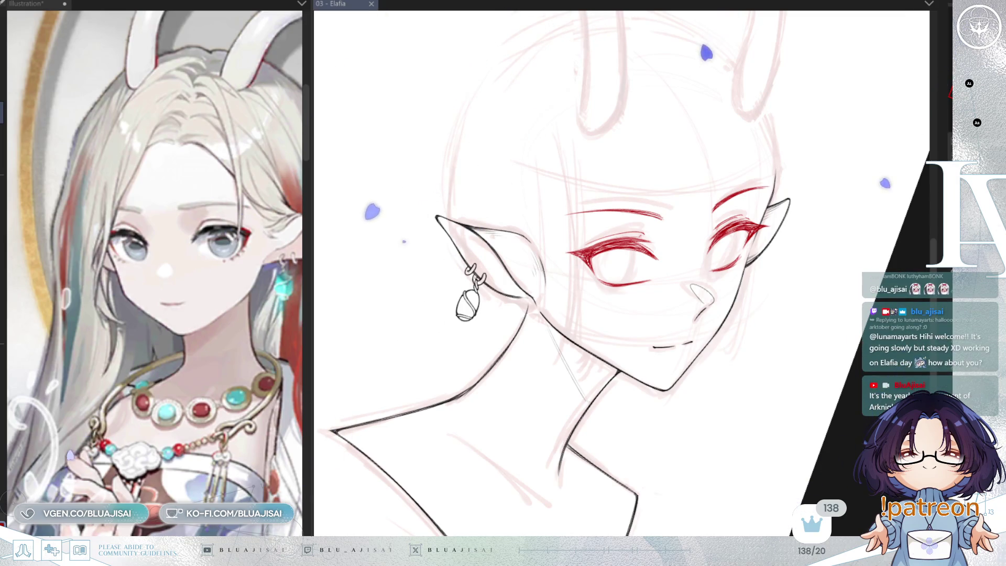
scroll(669, 276, "up", 3)
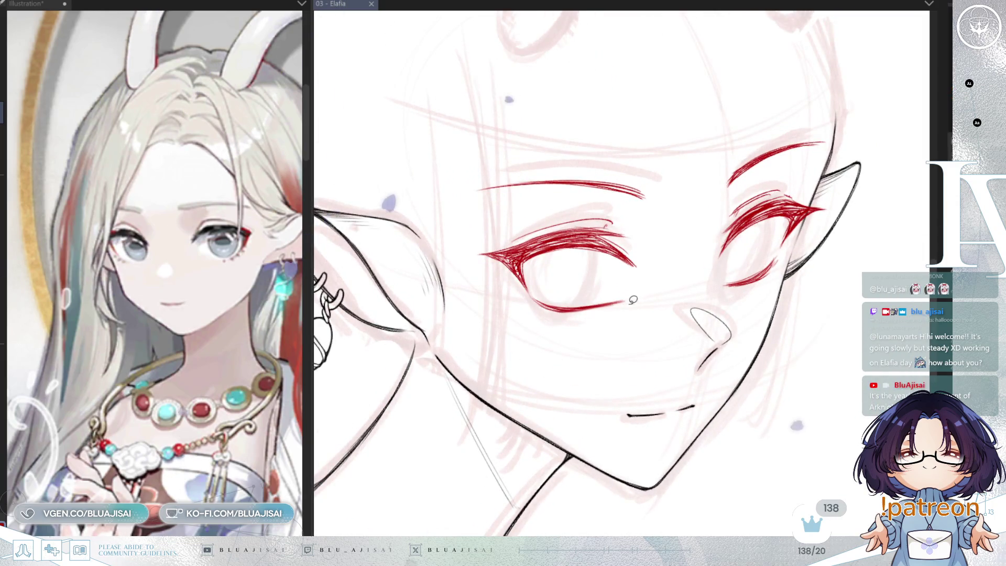
key("Delete")
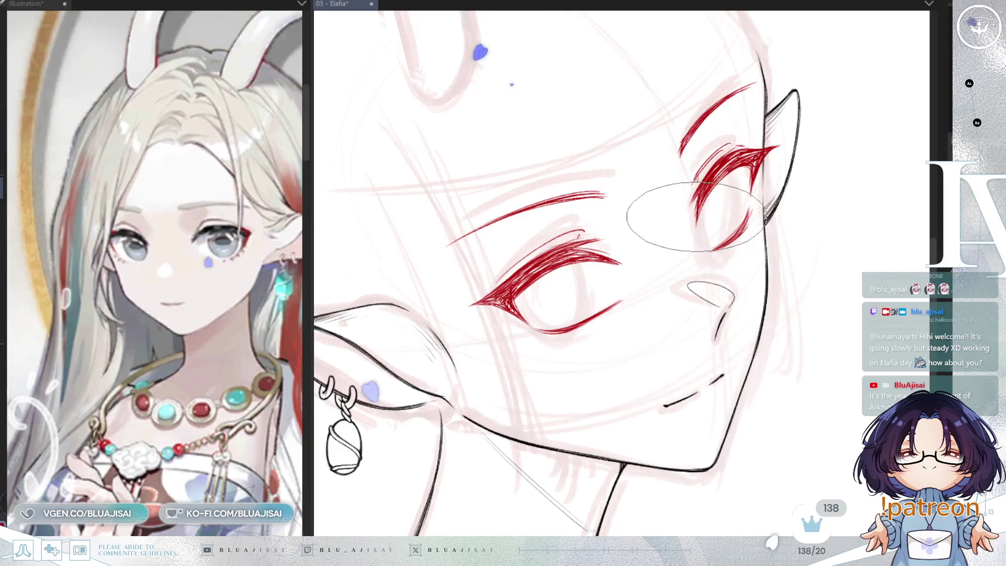
key("asciicircum")
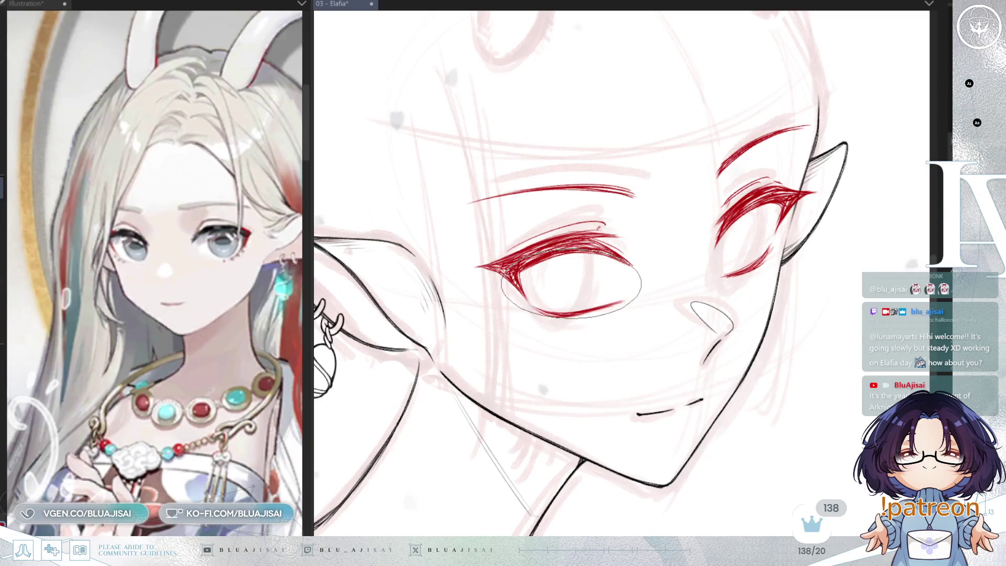
key("h")
key("asciicircum")
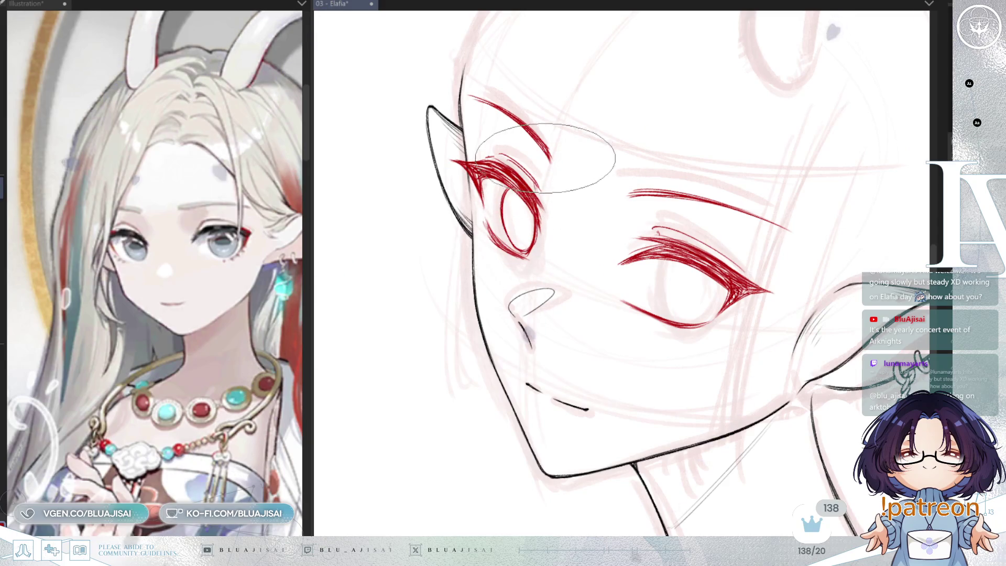
key("m")
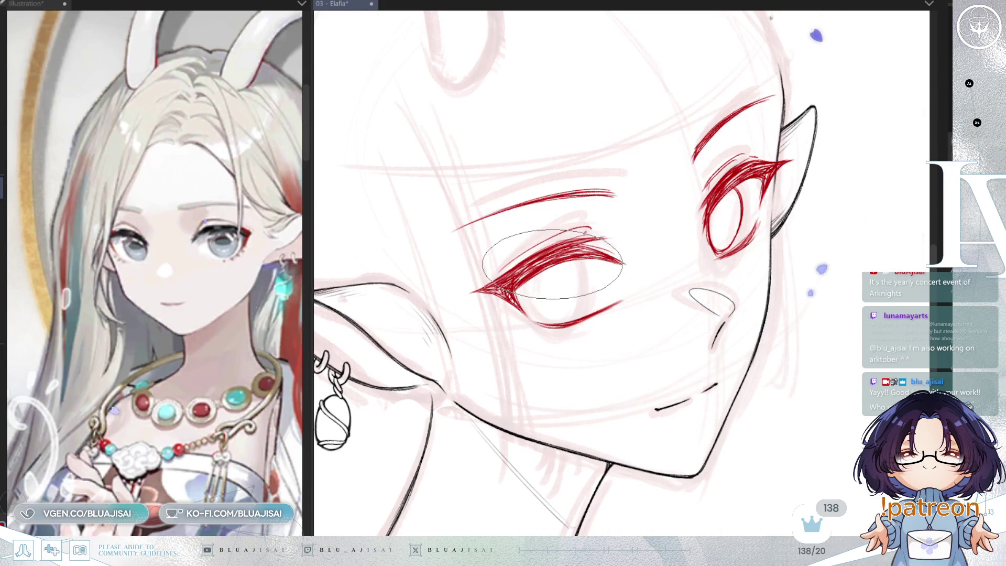
key("h")
scroll(673, 270, "right", 2)
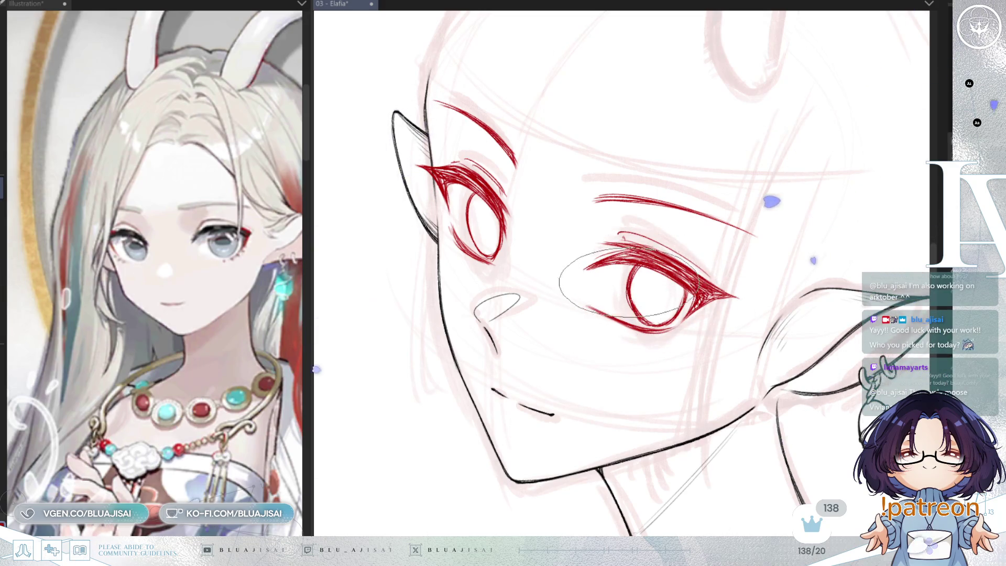
key("h")
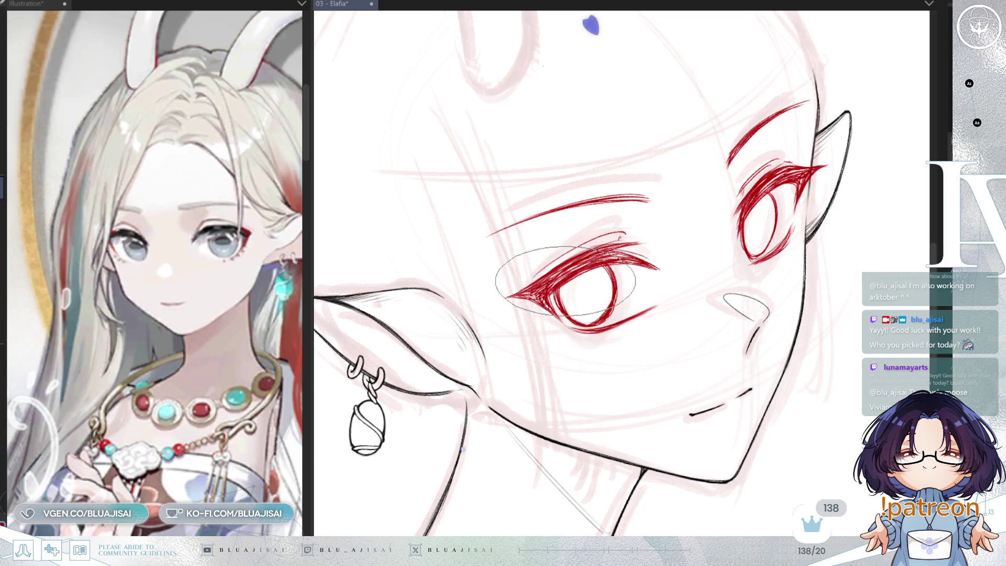
left_click_drag(566, 281, 479, 320)
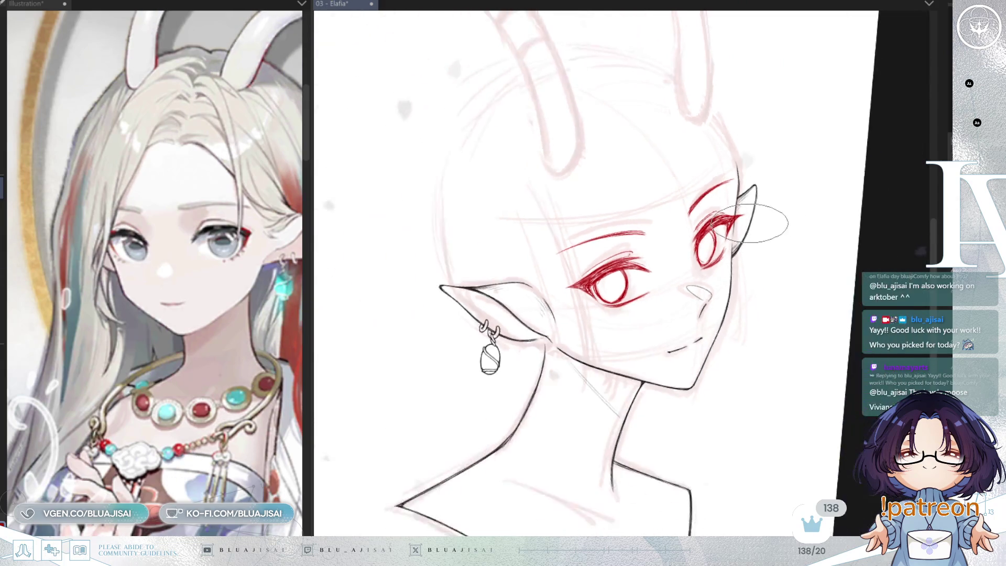
key("h")
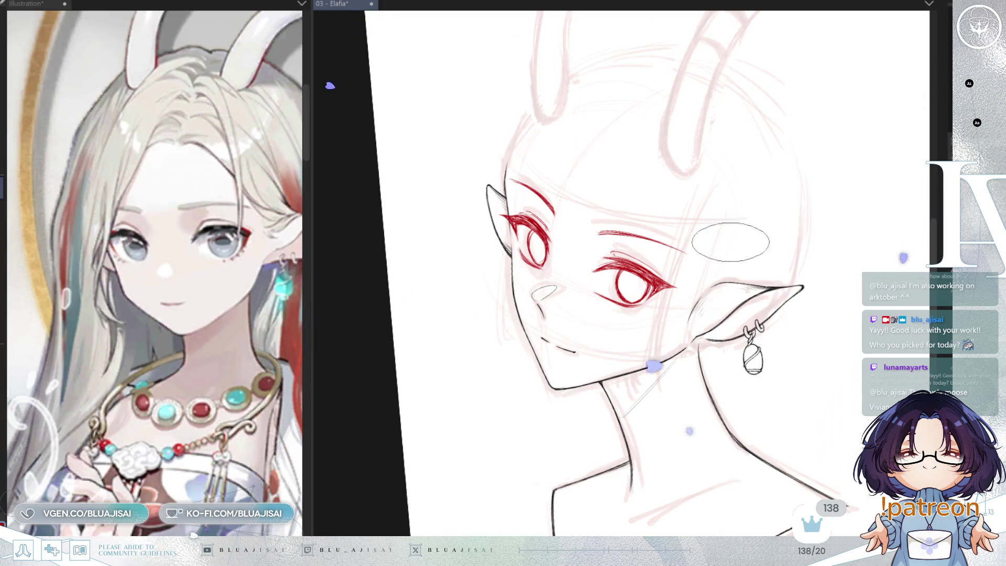
key("h")
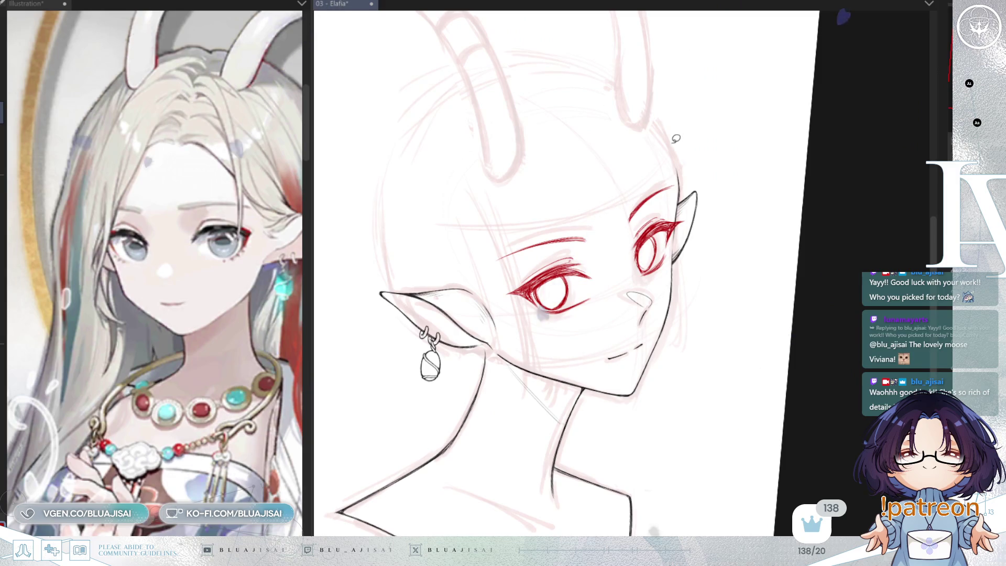
- Stretch the red eye sketch slightly downward with the transform box and confirm
key("ctrl+t")
left_click_drag(586, 315, 619, 318)
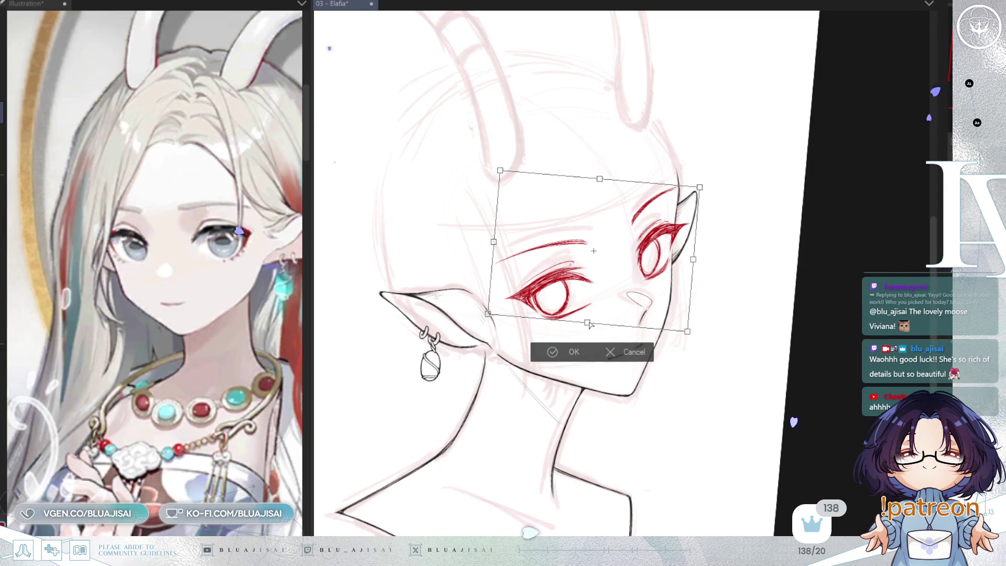
left_click_drag(587, 324, 588, 325)
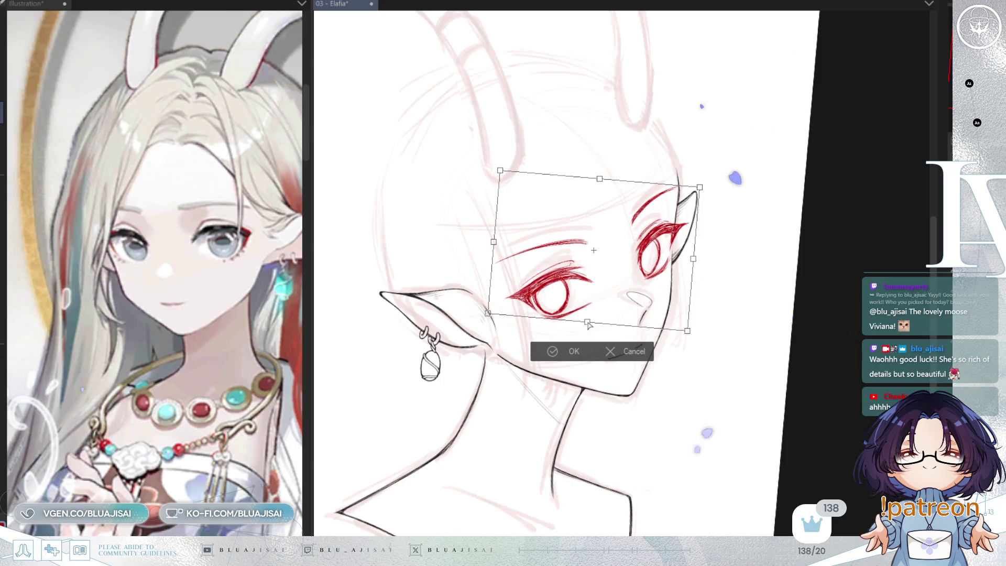
left_click(554, 351)
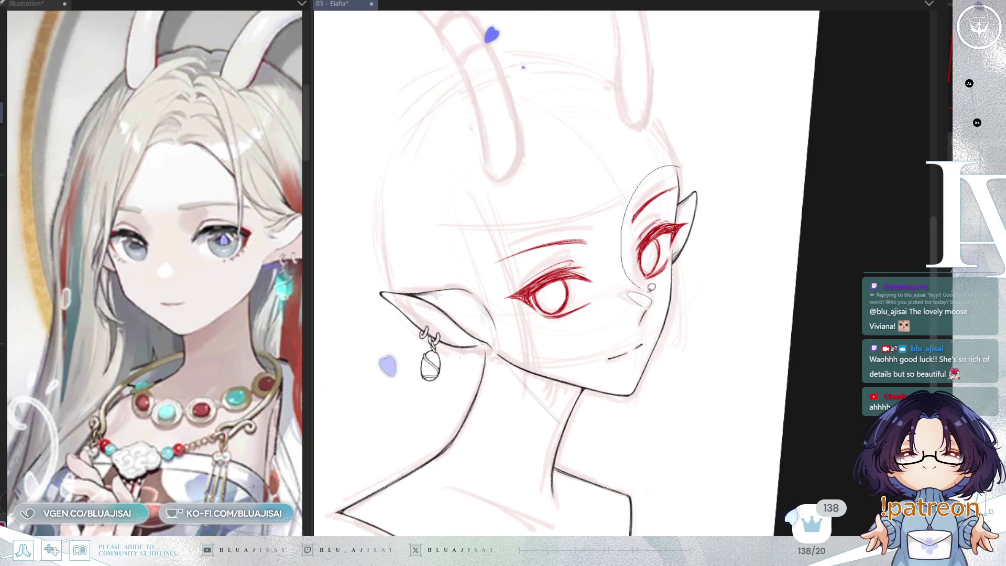
- Try a lasso around the eye near the ear, drop it, then mirror and tilt the view
left_click_drag(640, 187, 664, 287)
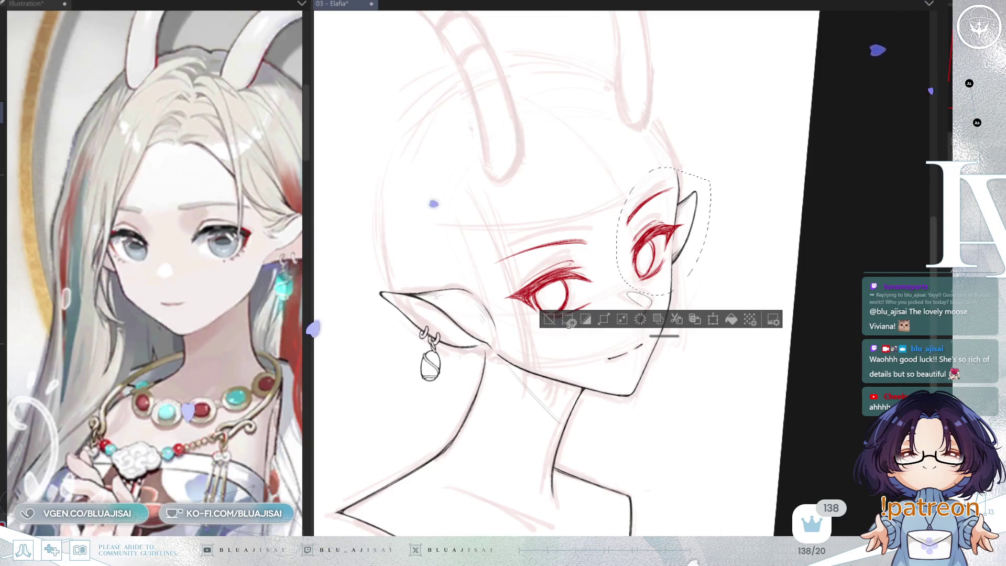
key("ctrl+d")
key("h")
mouse_move(754, 228)
left_mouse_down()
mouse_move(737, 230)
mouse_move(740, 240)
left_mouse_up()
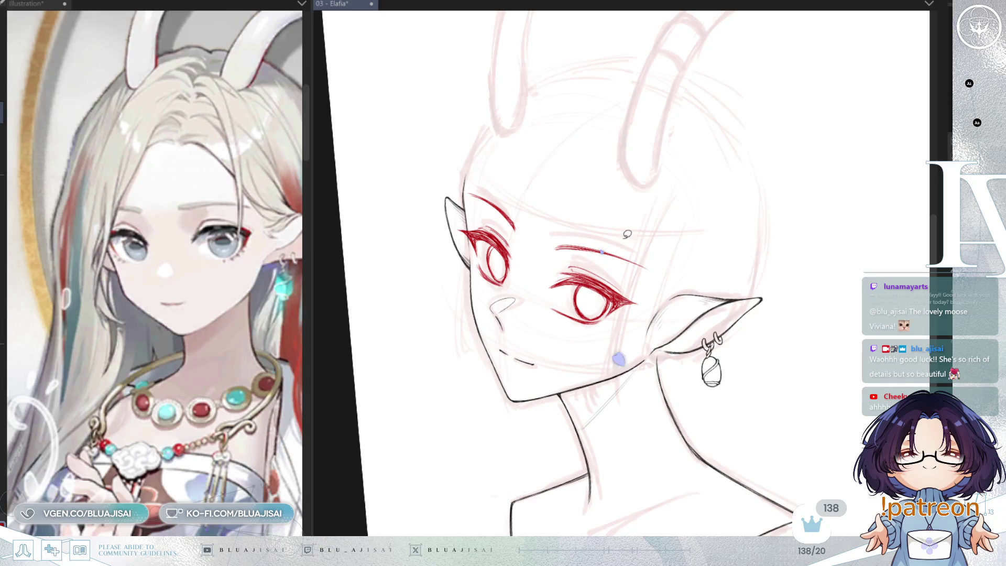
- Make and dismiss another eye selection, flipping the view to compare the eyes
left_click_drag(693, 221, 689, 224)
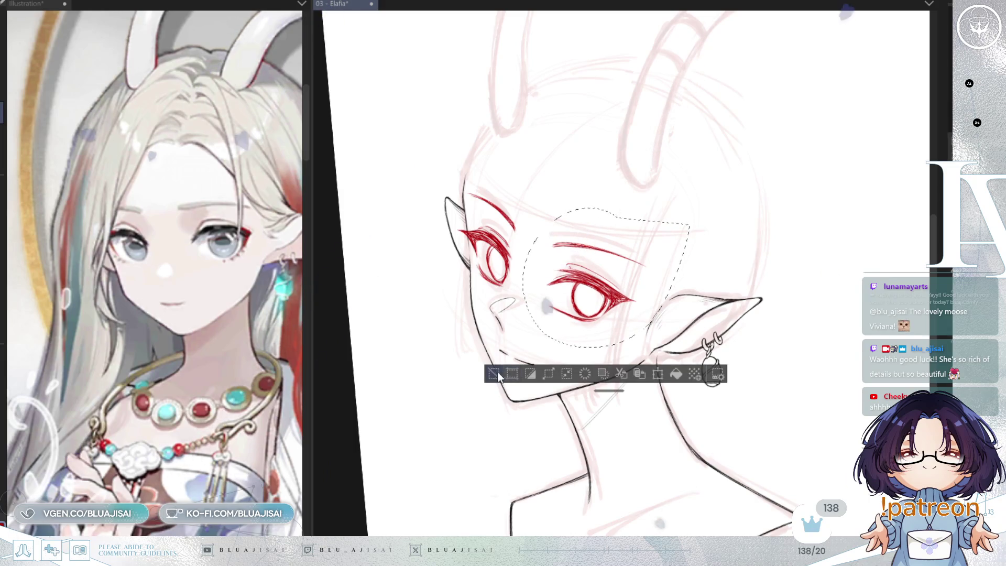
left_click(495, 375)
key("h")
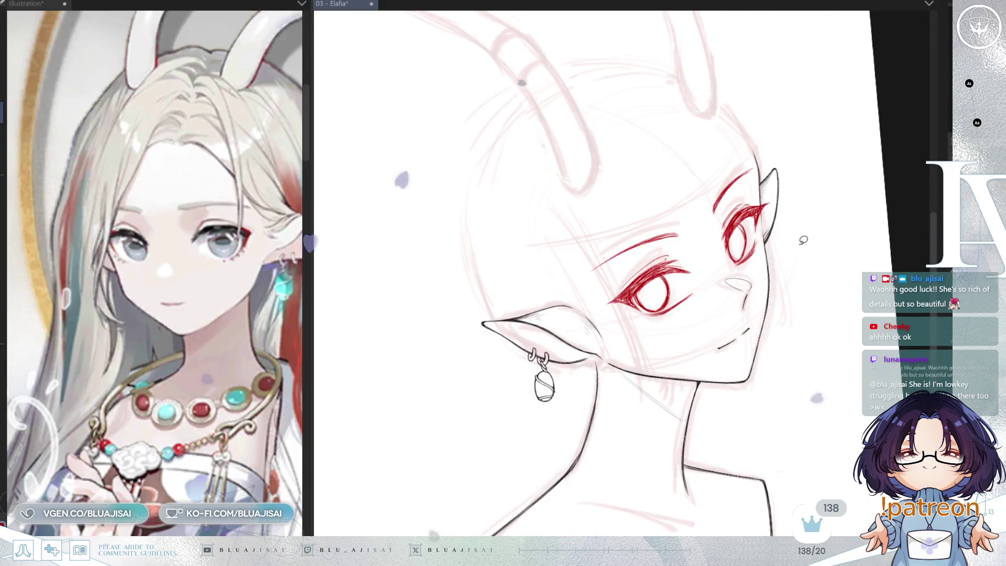
scroll(803, 240, "down", 3)
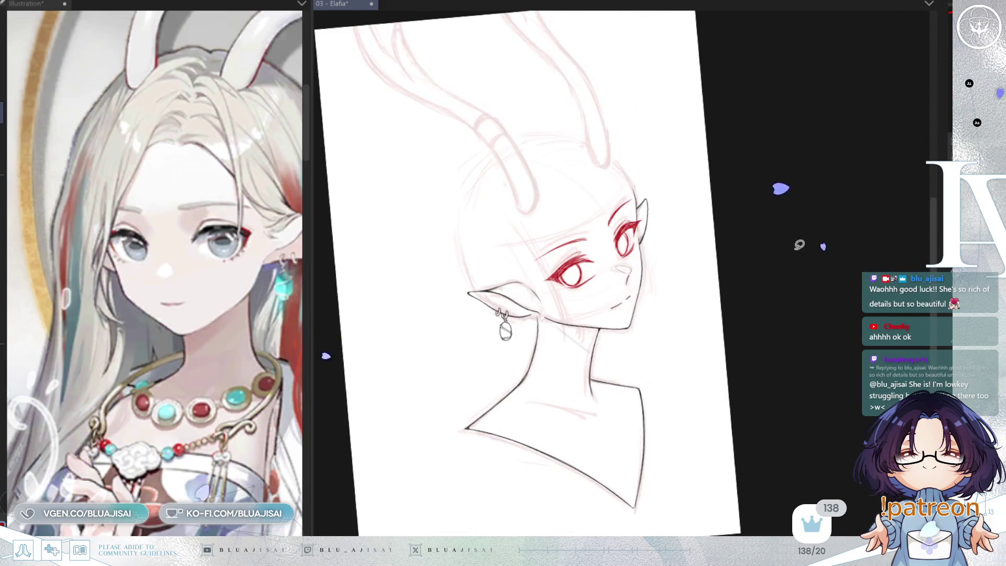
key("h")
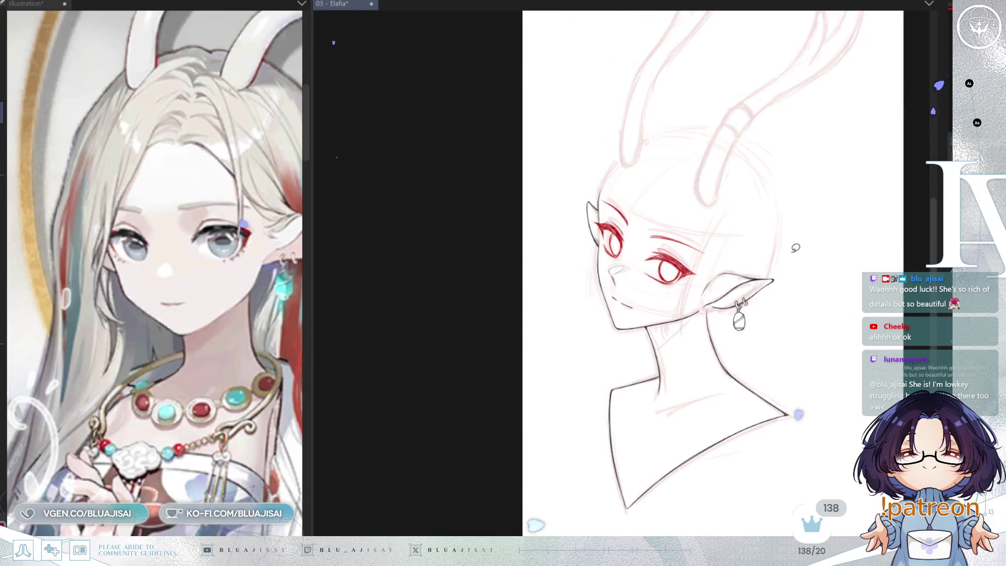
scroll(796, 247, "up", 2)
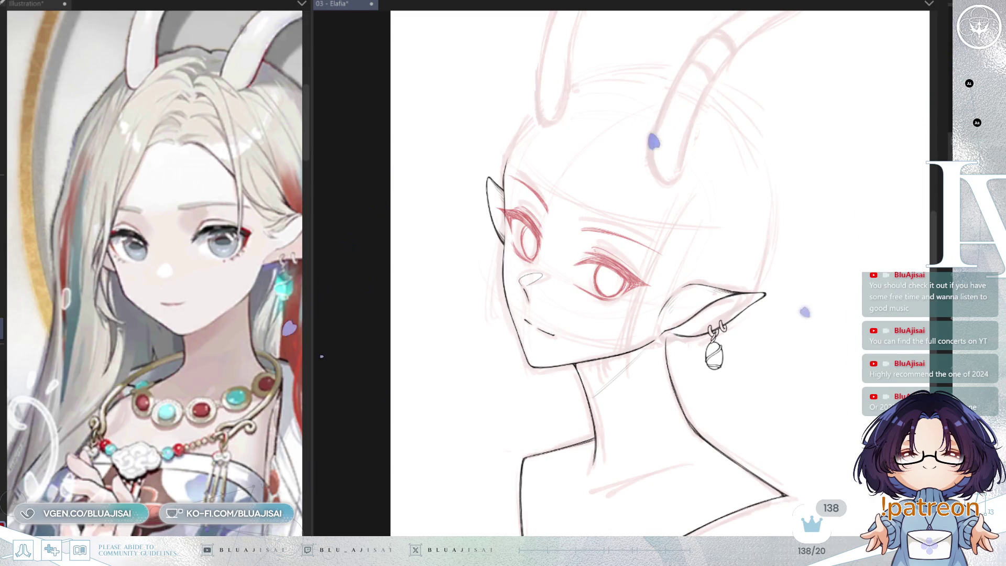
scroll(590, 299, "up", 5)
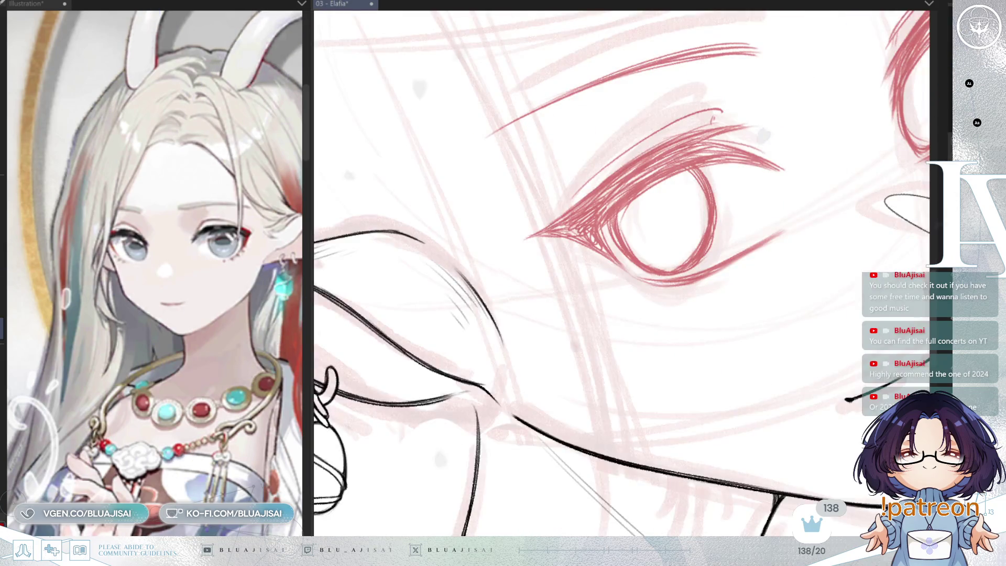
scroll(696, 278, "down", 3)
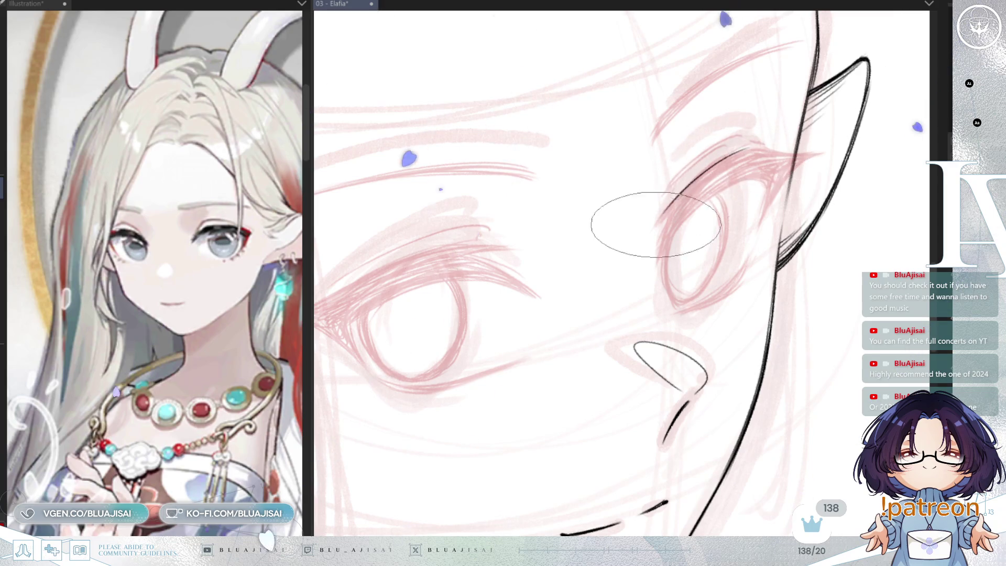
- Ink the black upper eyelid line and extend it toward the pointed ear
left_click_drag(666, 206, 747, 150)
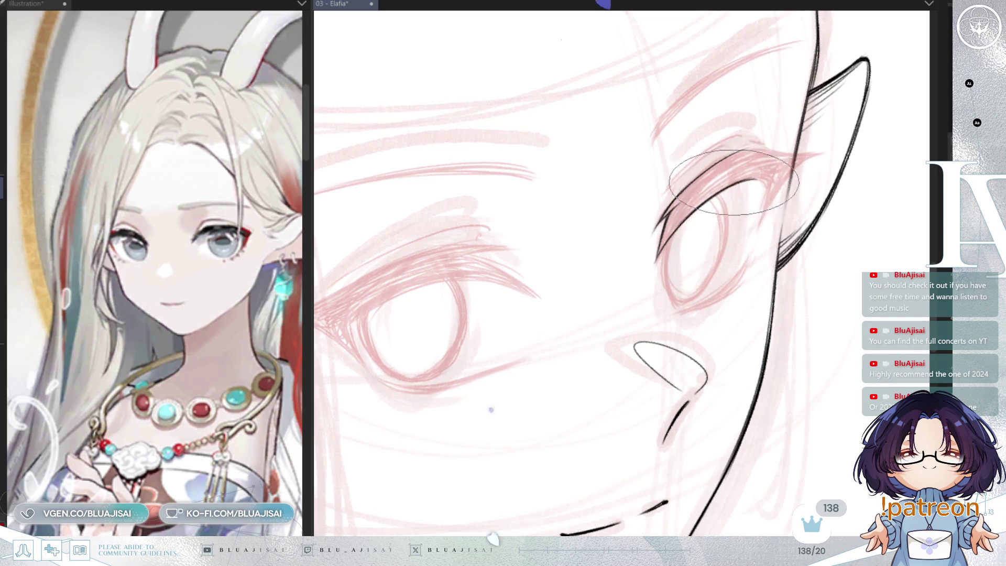
left_click_drag(735, 157, 798, 148)
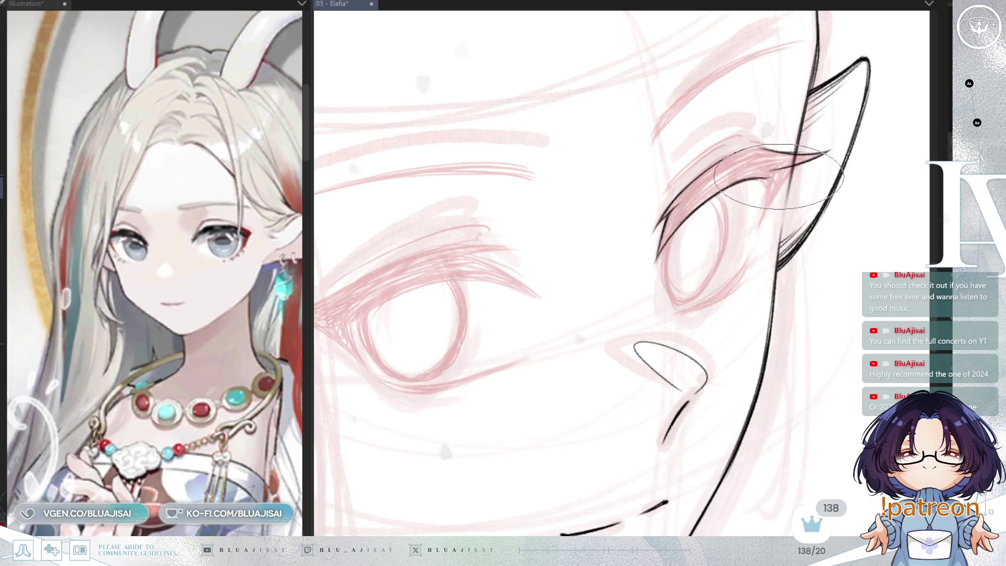
left_click_drag(767, 182, 727, 187)
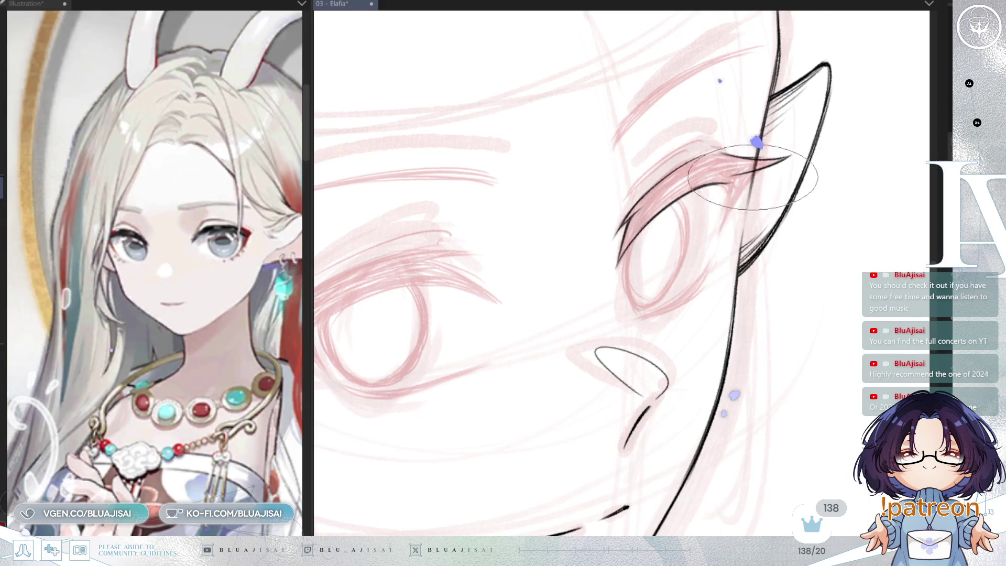
- Check the lid mirrored, then darken the upper lash line with hatched strokes
key("h")
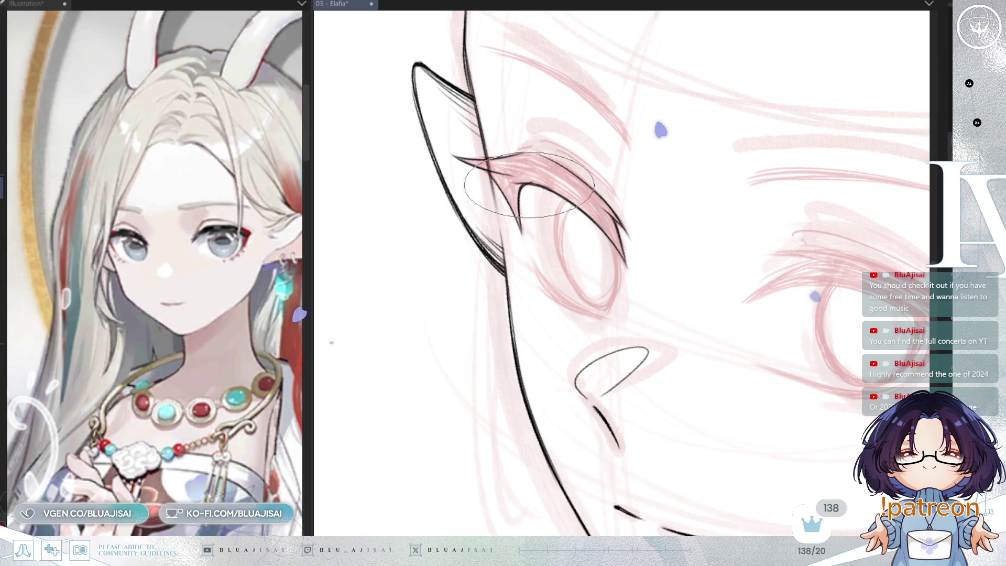
key("h")
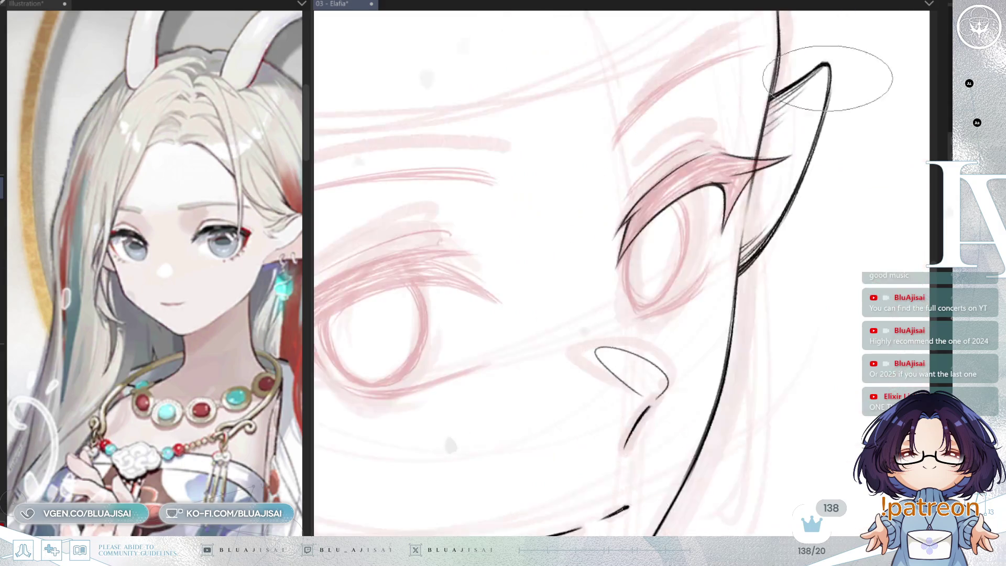
key("minus")
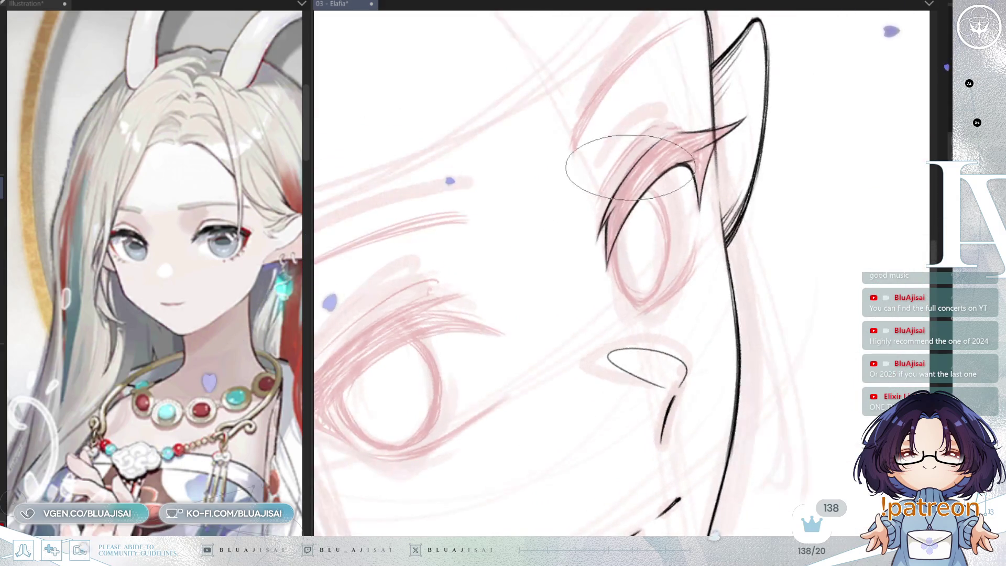
left_click_drag(606, 236, 626, 189)
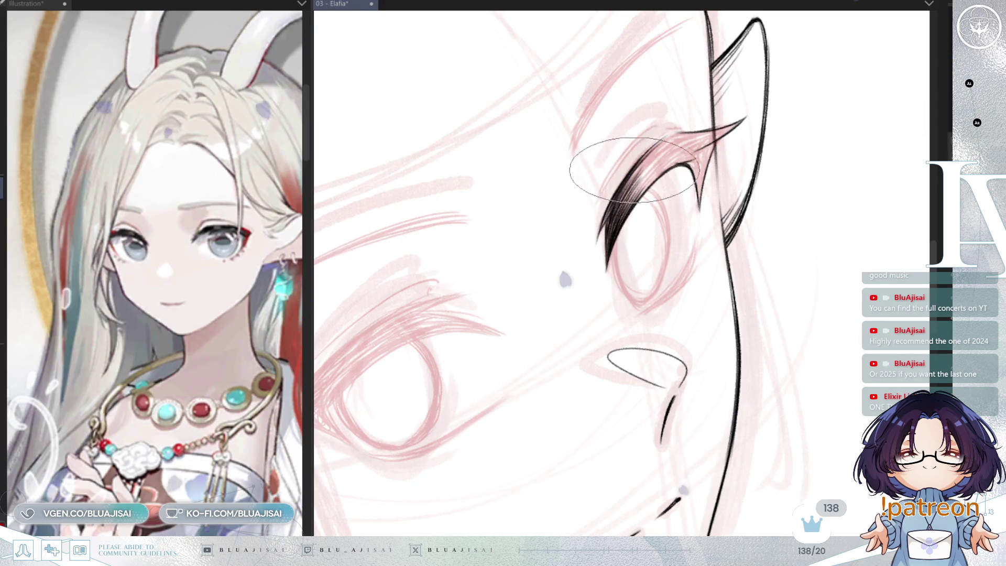
left_click_drag(621, 189, 668, 153)
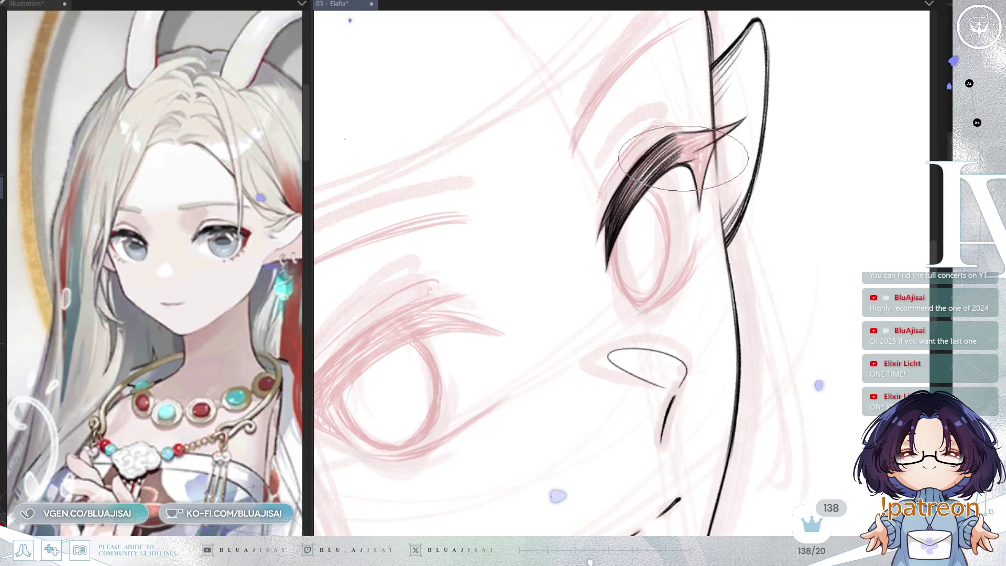
- Recentre, mirror and rotate the view to check the hatched upper lashes
mouse_move(636, 207)
left_mouse_down()
mouse_move(664, 210)
mouse_move(672, 177)
left_mouse_up()
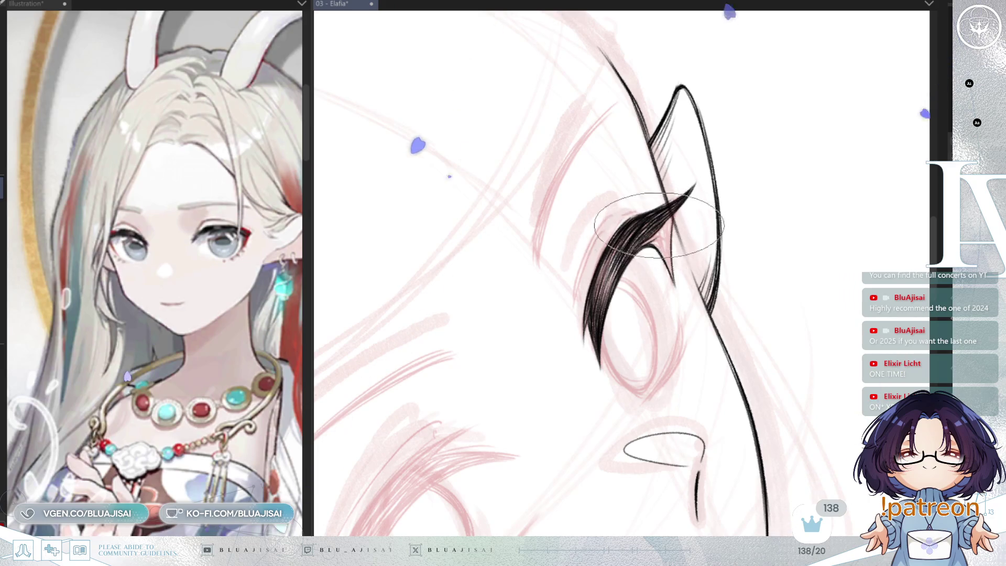
key("h")
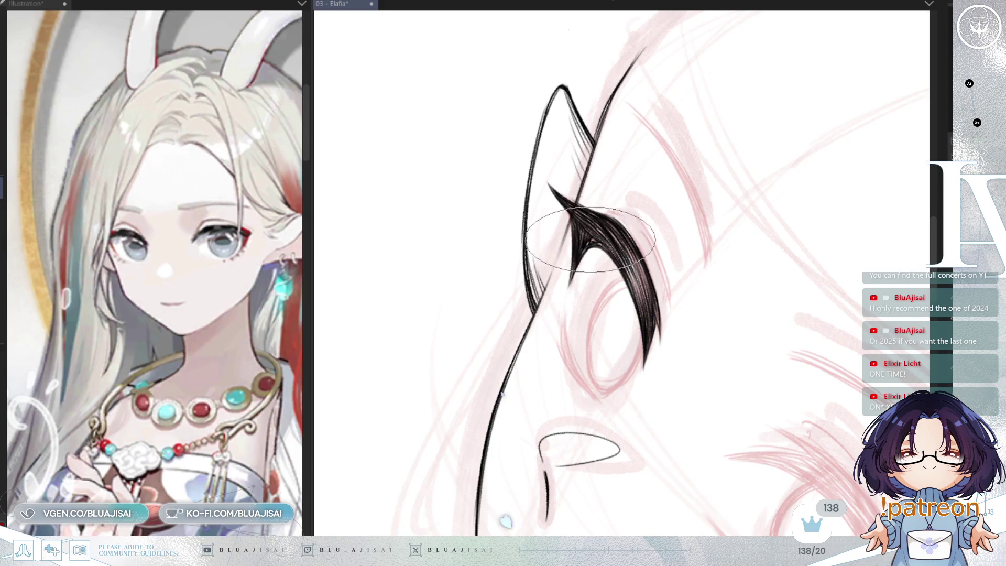
key("h")
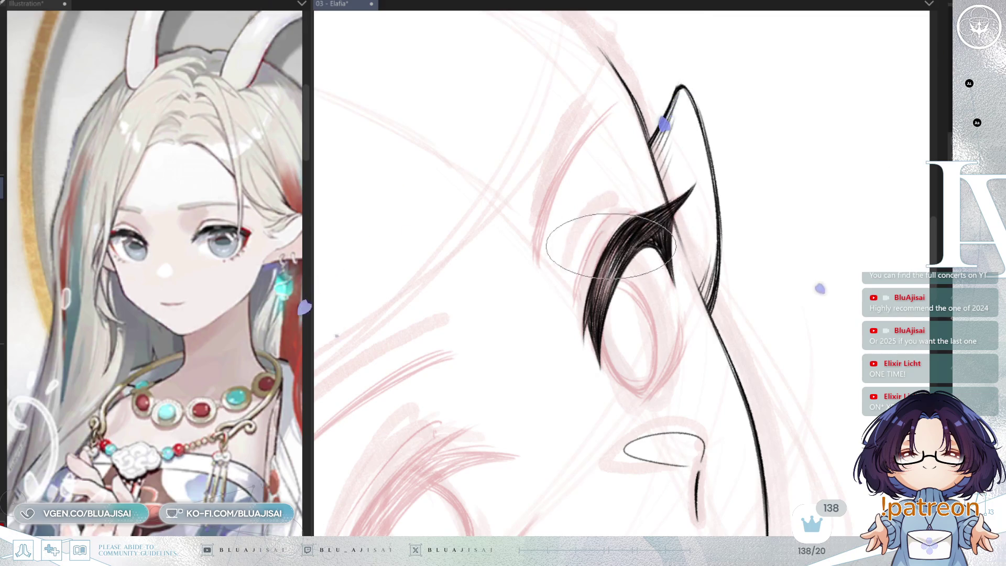
left_click_drag(683, 189, 714, 184)
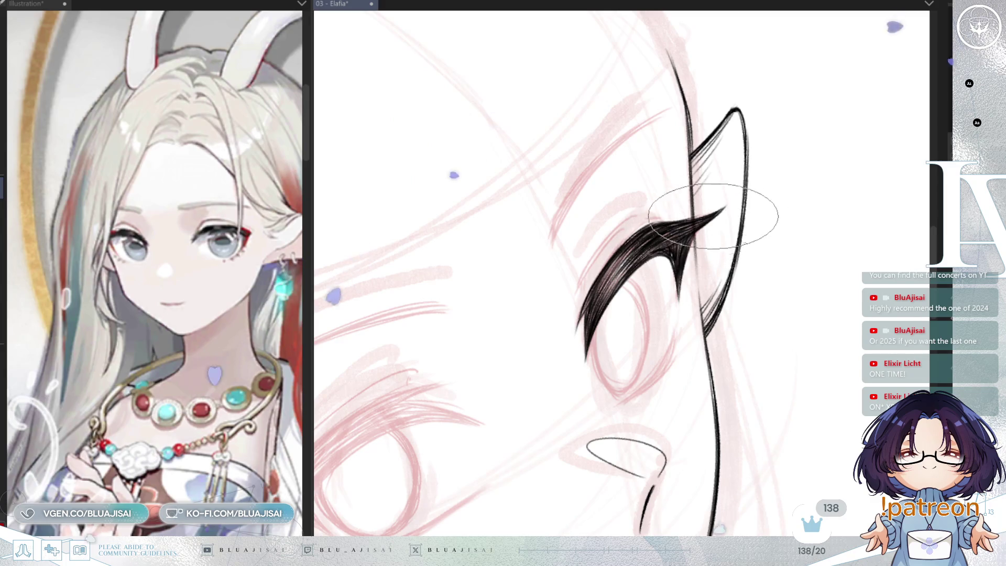
scroll(702, 237, "down", 3)
scroll(702, 236, "down", 3)
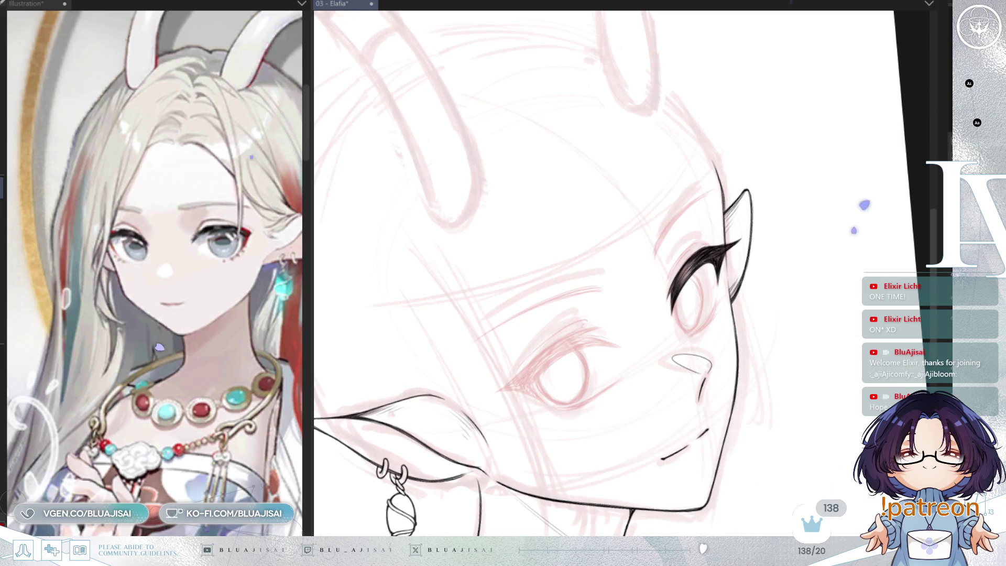
scroll(720, 36, "up", 2)
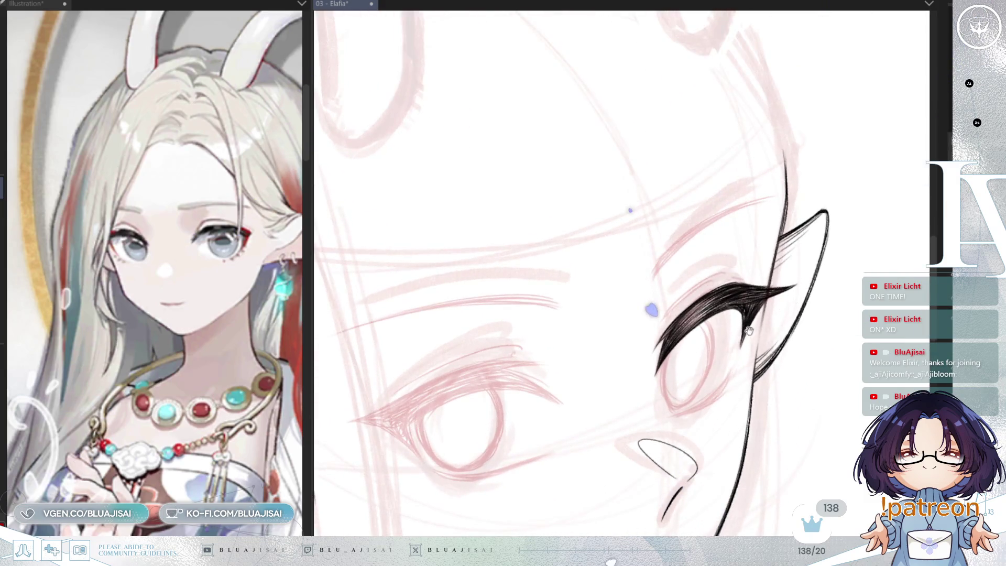
left_click_drag(724, 315, 688, 189)
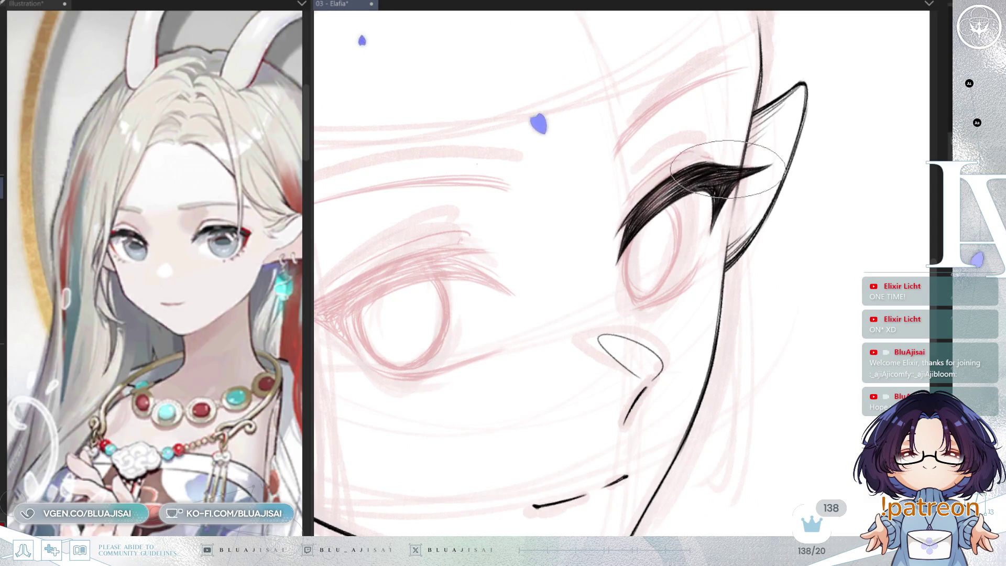
scroll(621, 303, "up", 1)
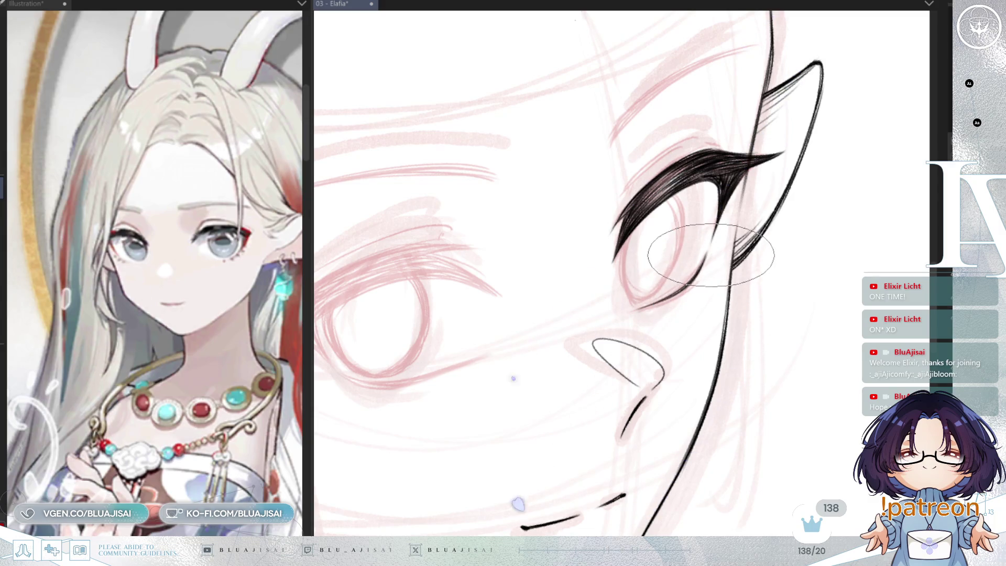
left_click_drag(701, 275, 651, 213)
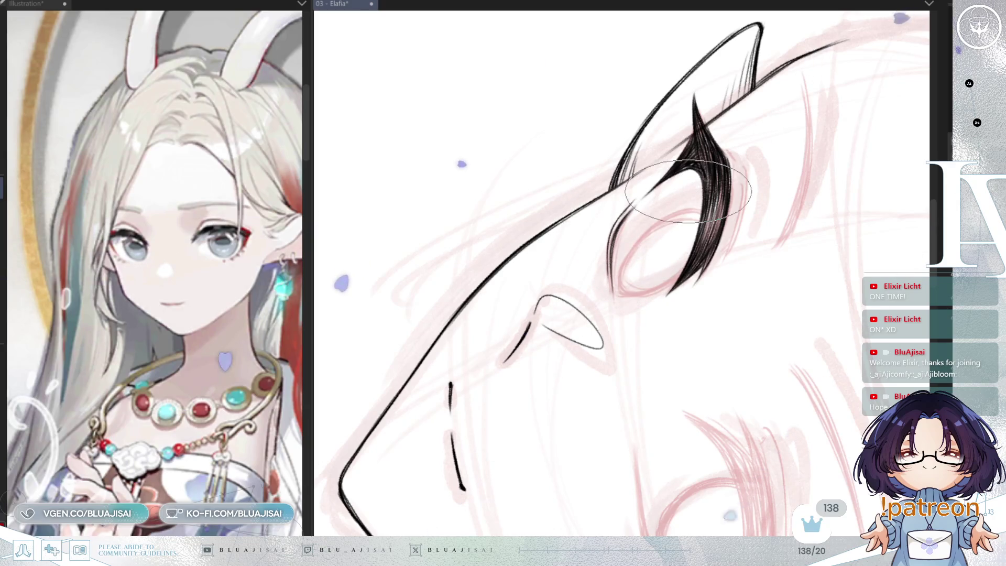
left_click_drag(636, 200, 750, 213)
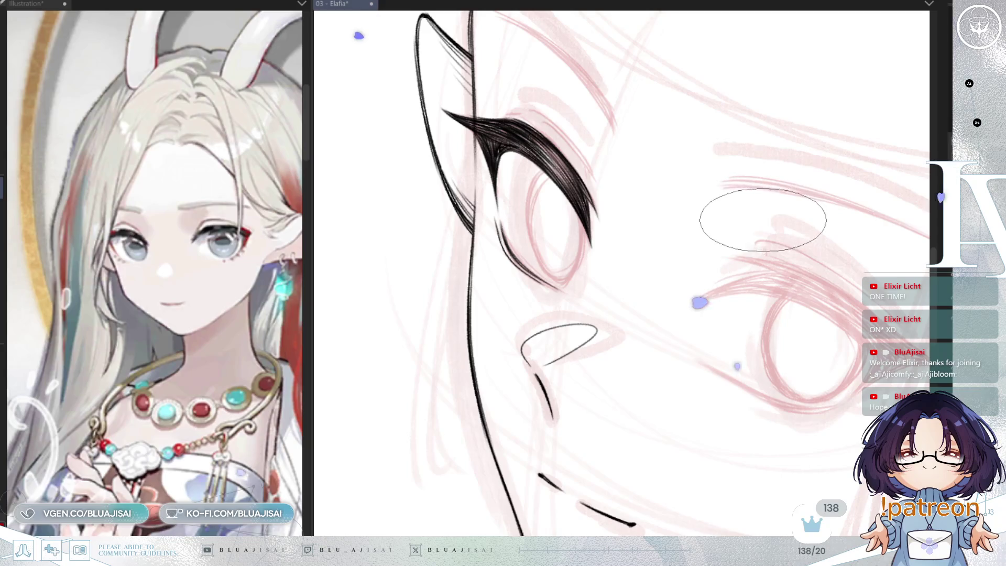
key("h")
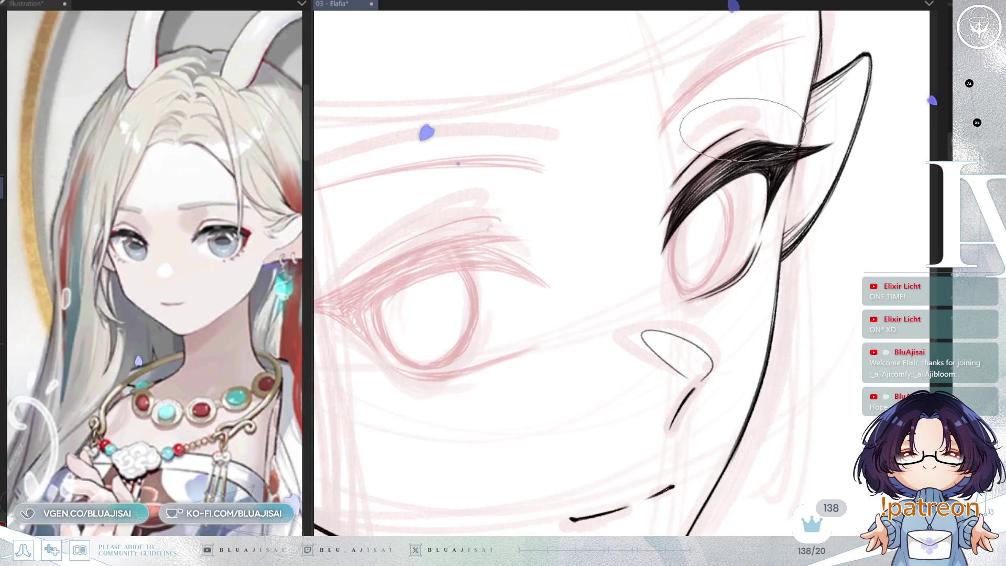
key("h")
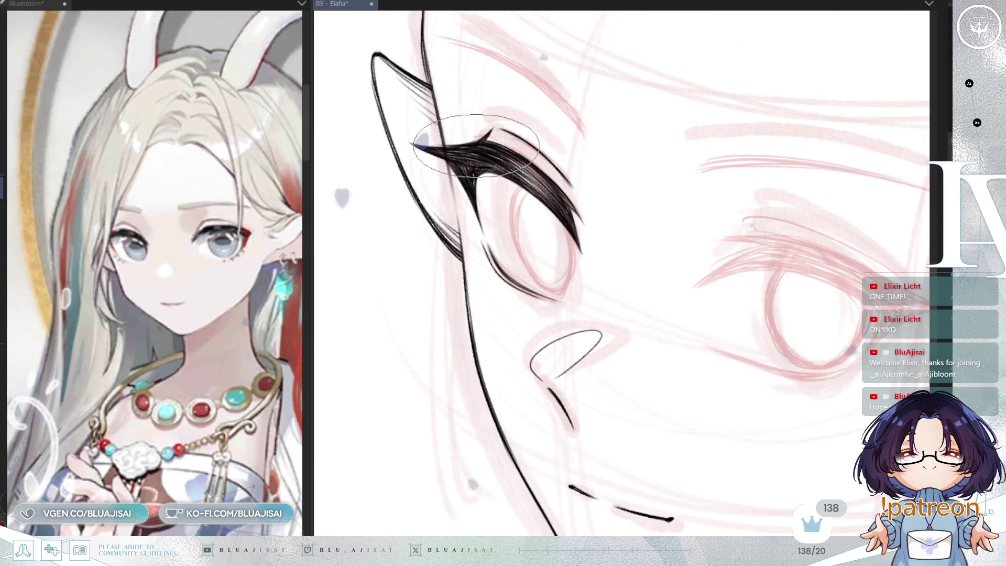
key("h")
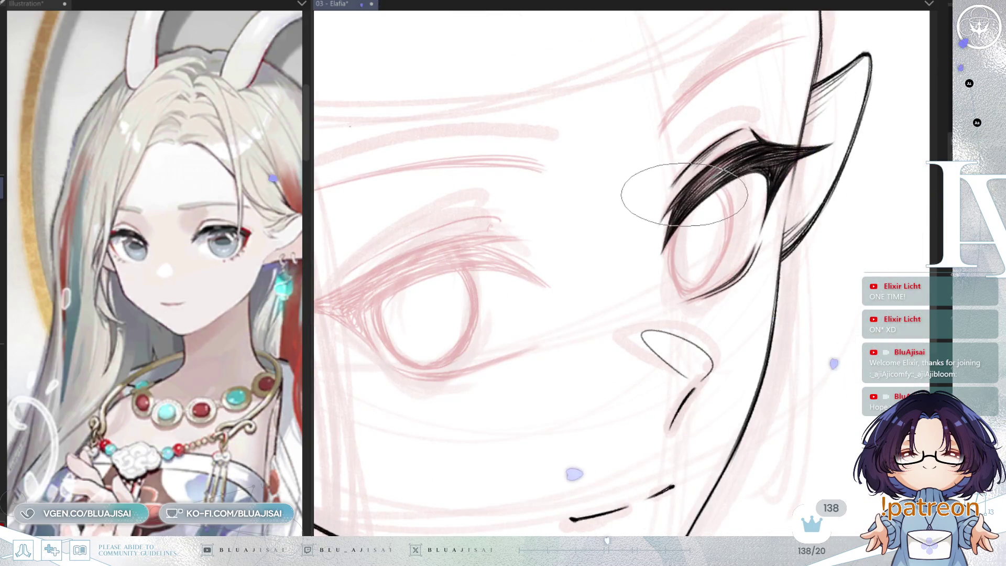
key("h")
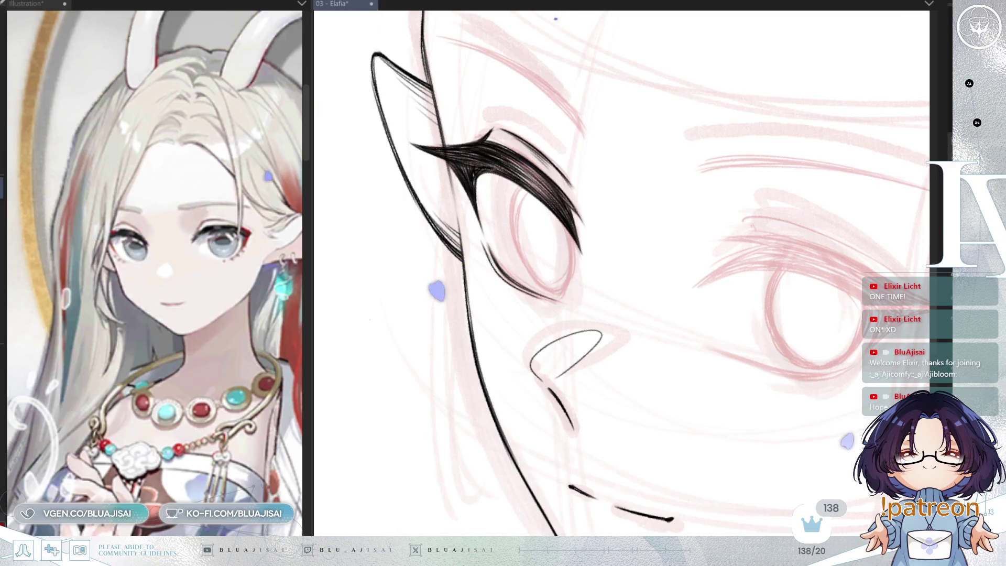
key("h")
key("h")
- Ink a small lash flick at the lower lid's outer corner and turn the face upright
left_click_drag(486, 273, 499, 260)
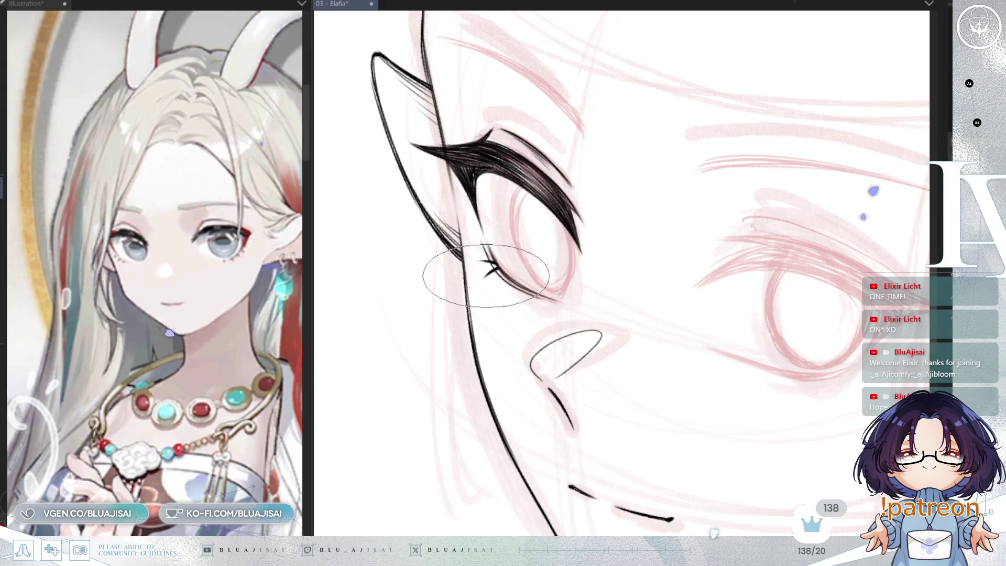
left_click_drag(485, 274, 508, 320)
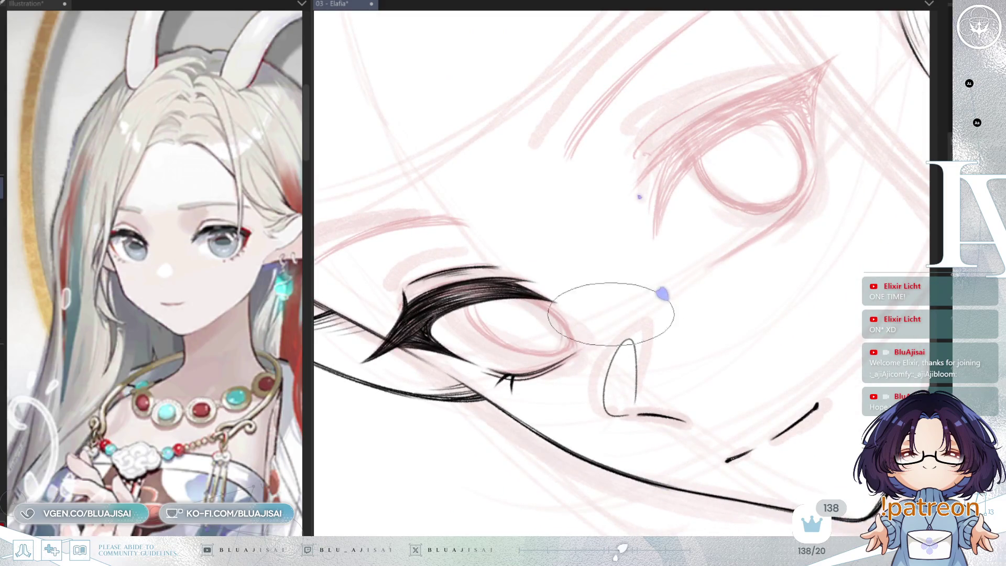
left_click_drag(587, 272, 515, 263)
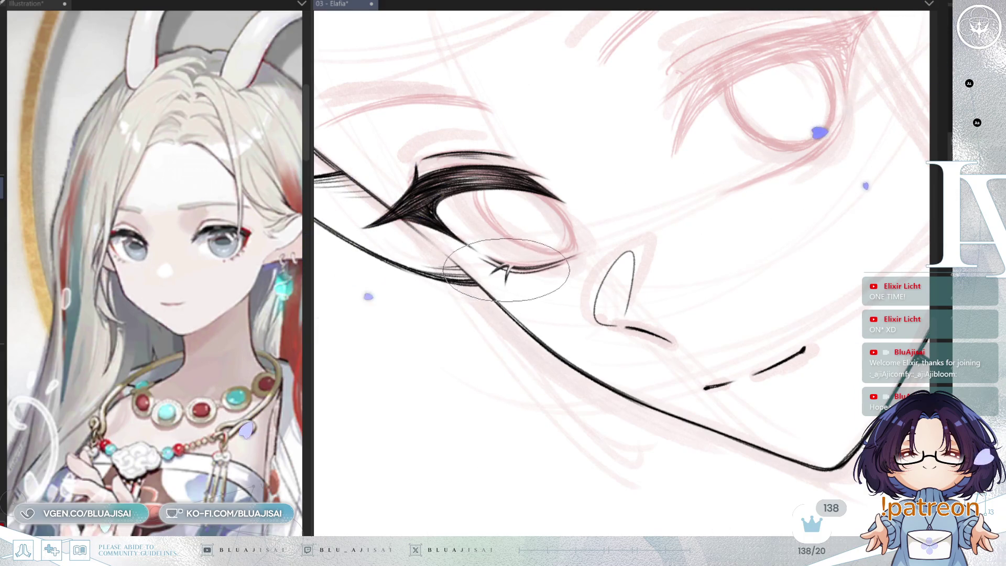
mouse_move(508, 267)
left_mouse_down()
mouse_move(643, 313)
mouse_move(633, 282)
left_mouse_up()
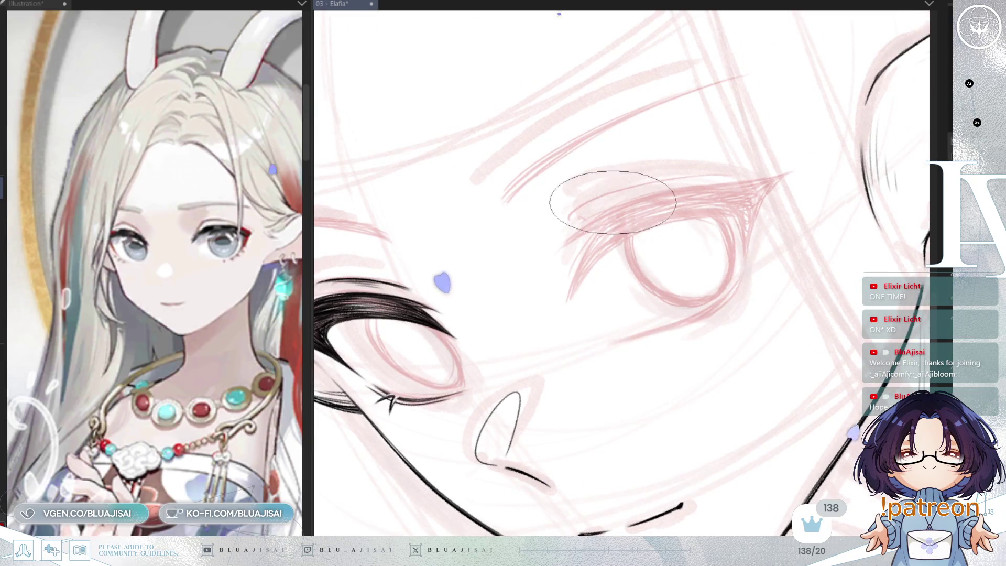
- Ink thin upper-lid and lash strokes on the second eye, adjusting the view angle
left_click_drag(612, 212, 565, 243)
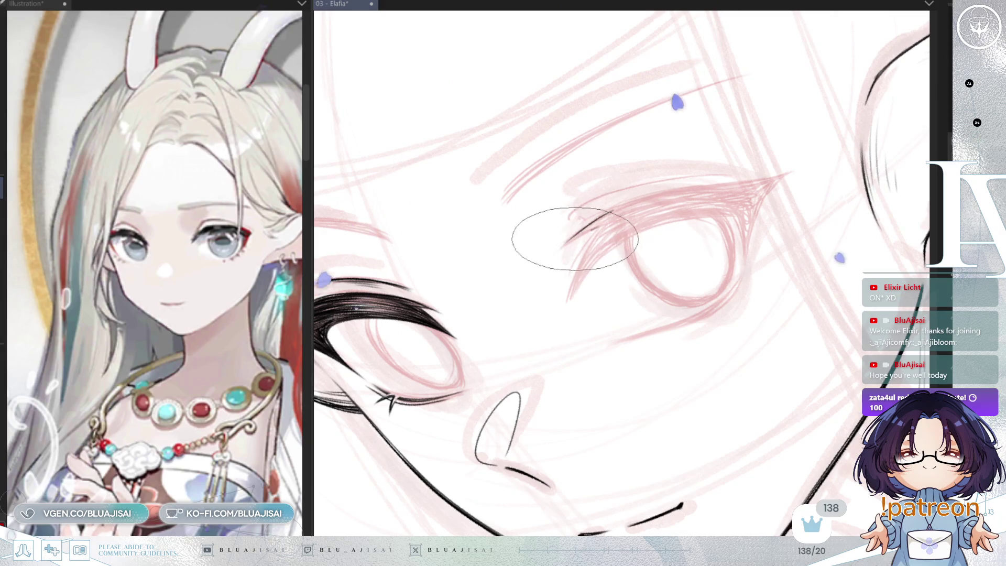
left_click_drag(629, 212, 586, 233)
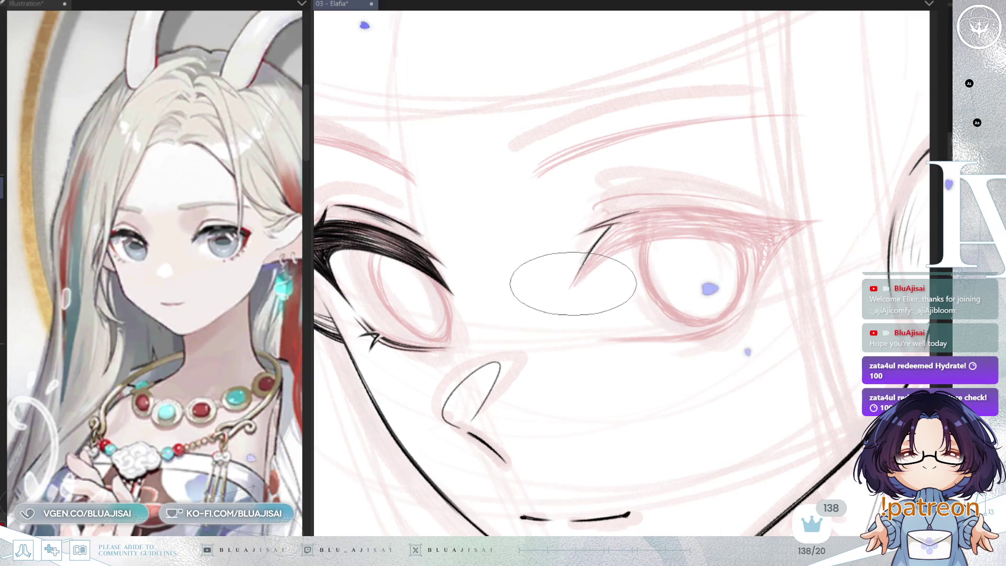
mouse_move(573, 283)
left_mouse_down()
mouse_move(656, 238)
mouse_move(623, 228)
left_mouse_up()
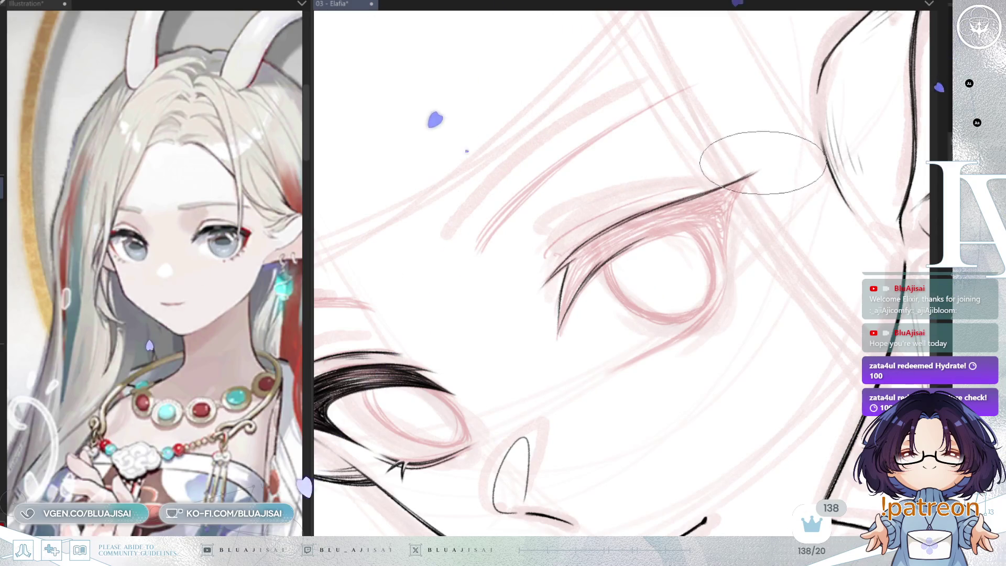
left_click_drag(742, 158, 652, 225)
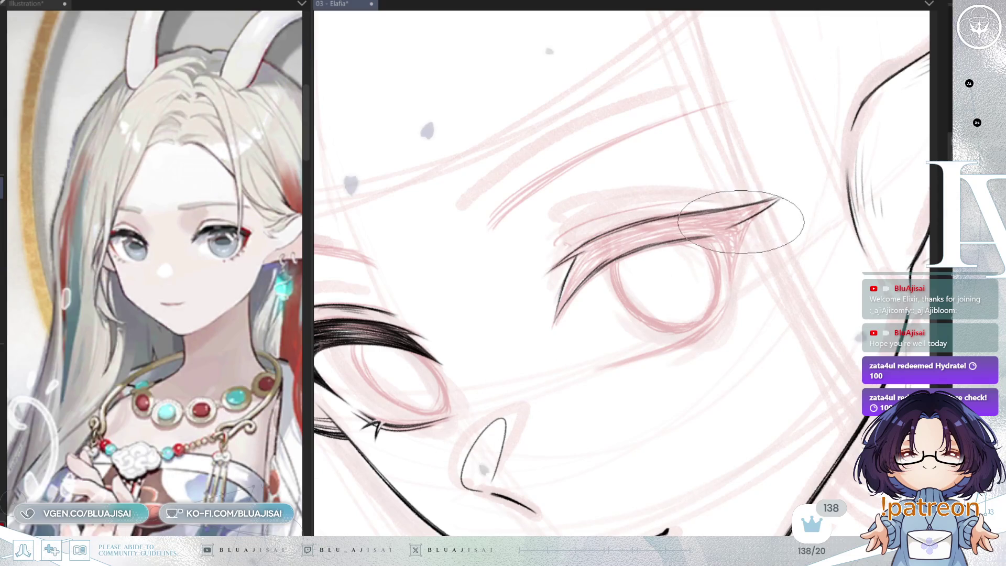
left_click_drag(775, 179, 743, 250)
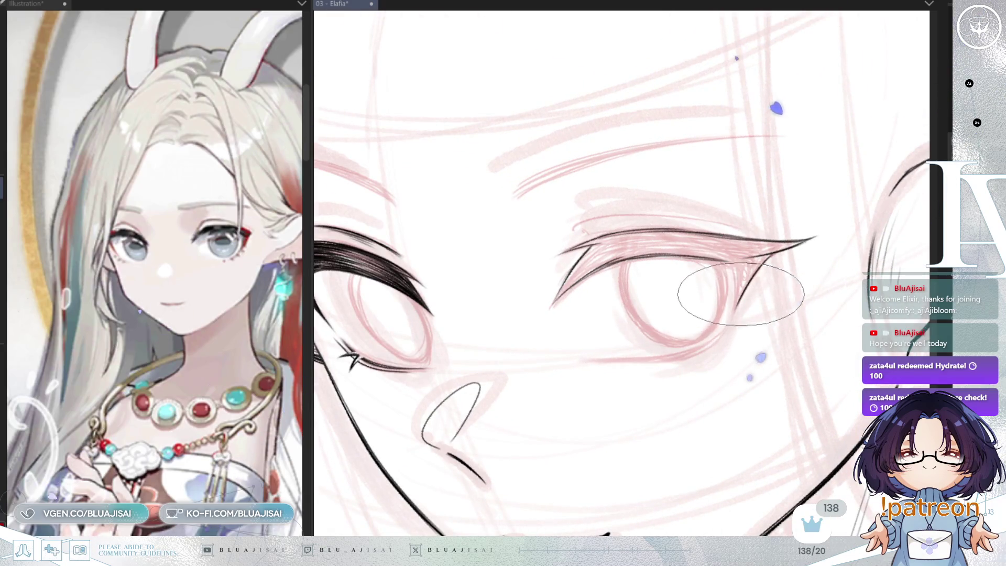
- Draw the V-shaped inner eyelid corner while mirrored and darken the upper lash line
key("h")
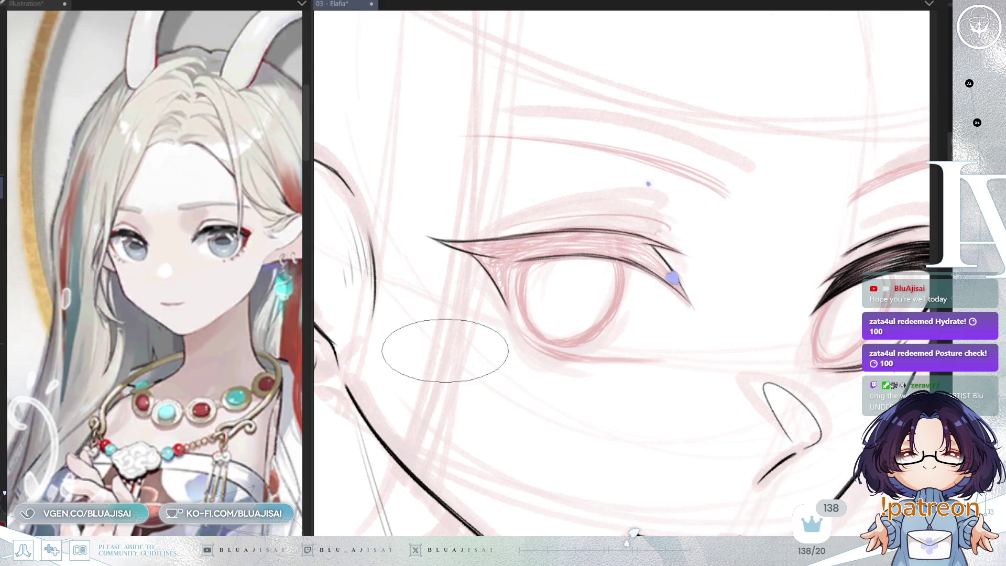
key("asciicircum")
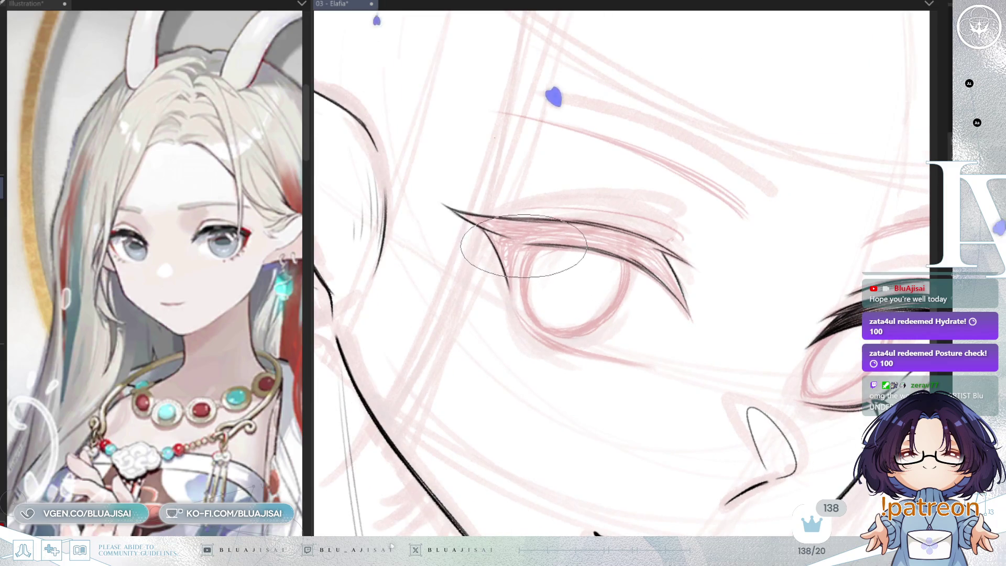
left_click_drag(520, 250, 512, 286)
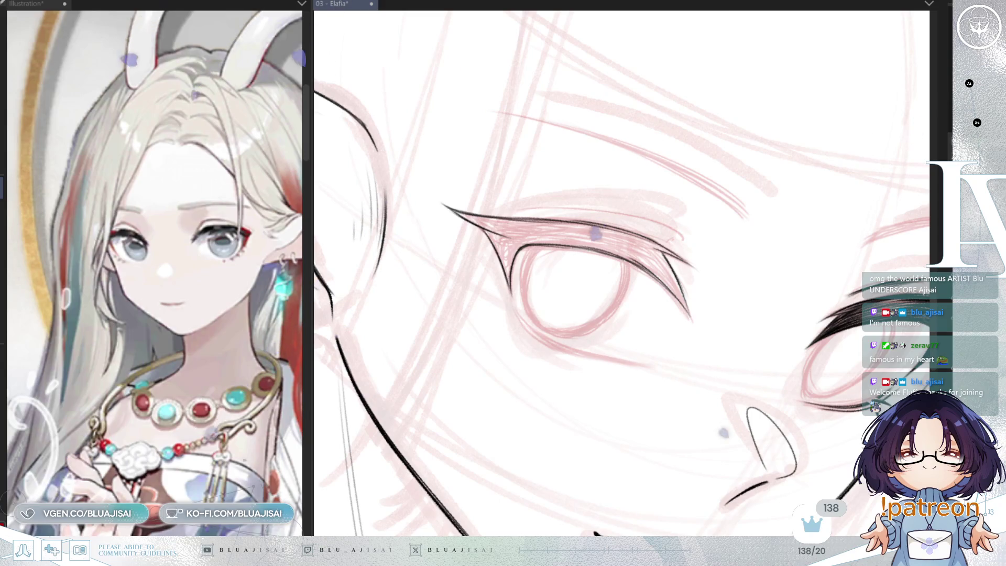
key("h")
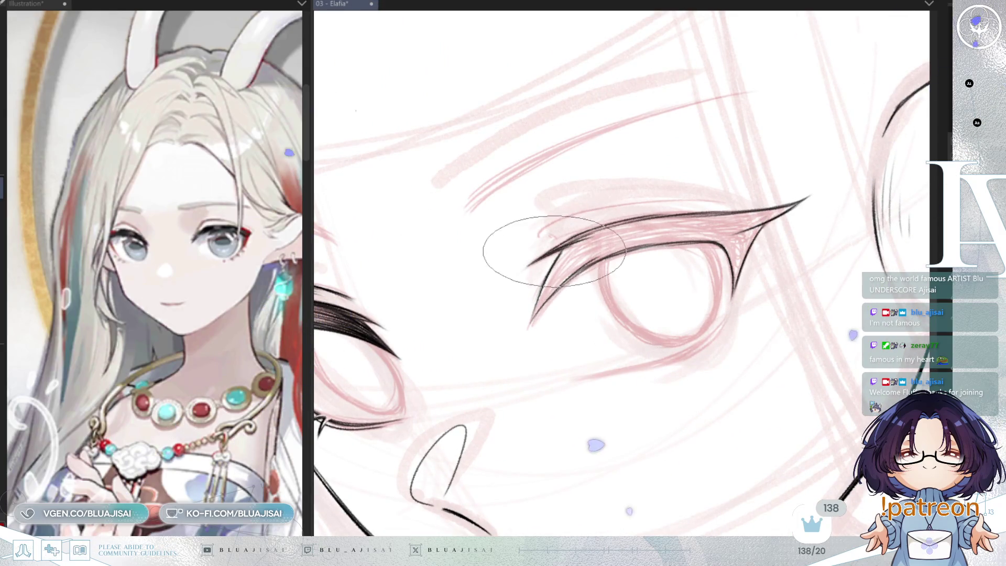
left_click_drag(568, 245, 564, 244)
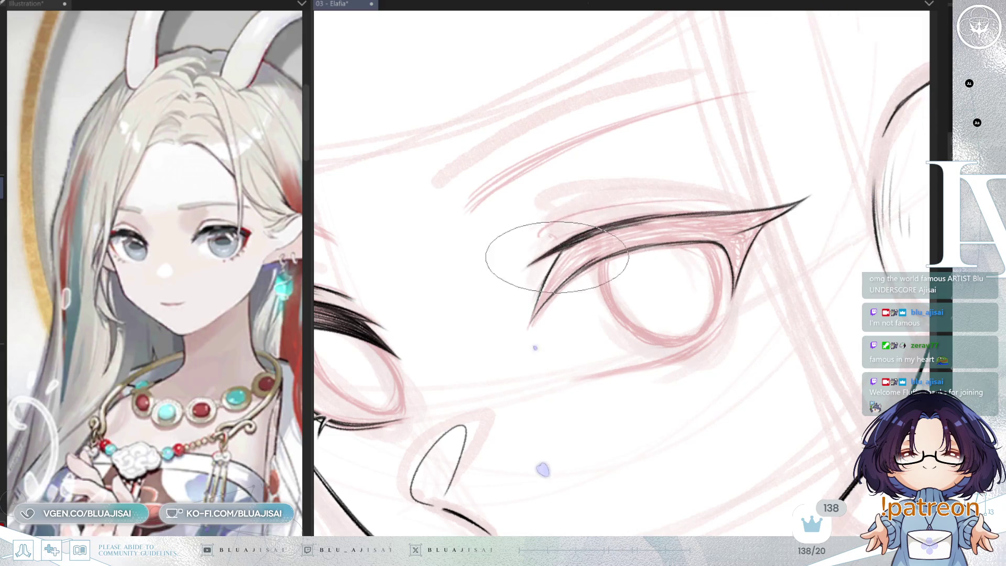
- Build dark strands along the second eye's upper lashes and mirror to check
left_click_drag(558, 255, 619, 186)
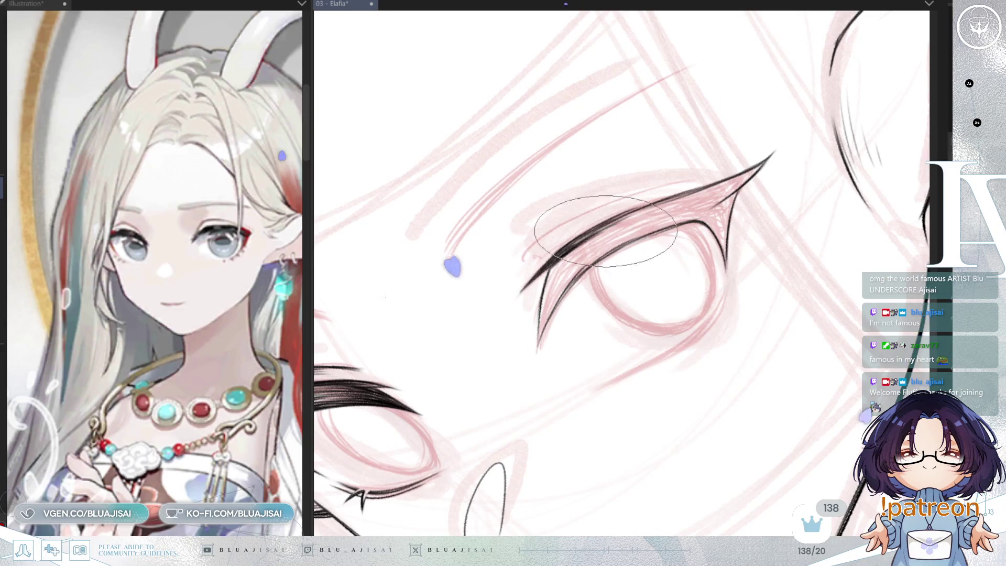
left_click_drag(589, 249, 551, 298)
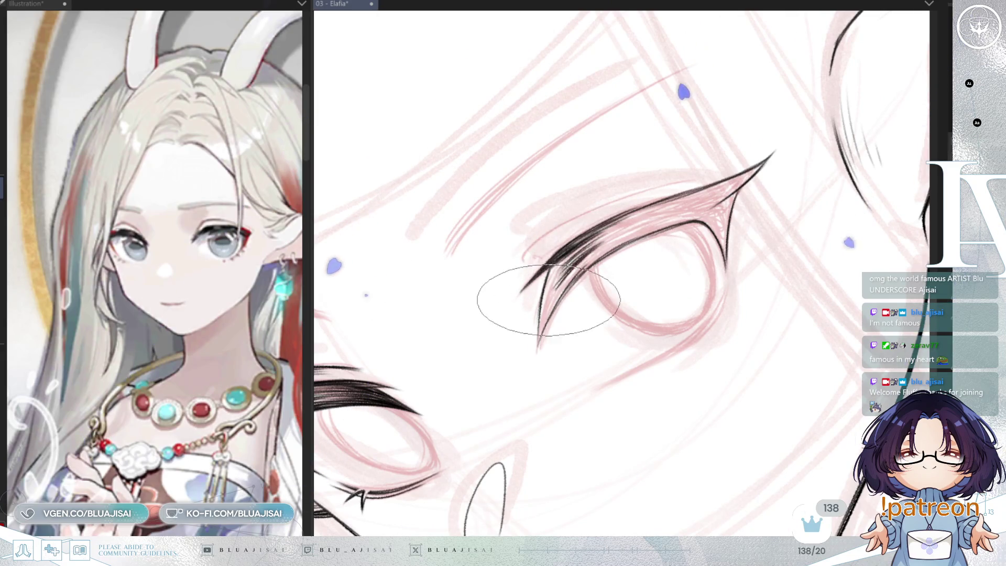
mouse_move(586, 252)
left_mouse_down()
mouse_move(551, 293)
mouse_move(554, 283)
left_mouse_up()
left_click_drag(609, 237, 563, 275)
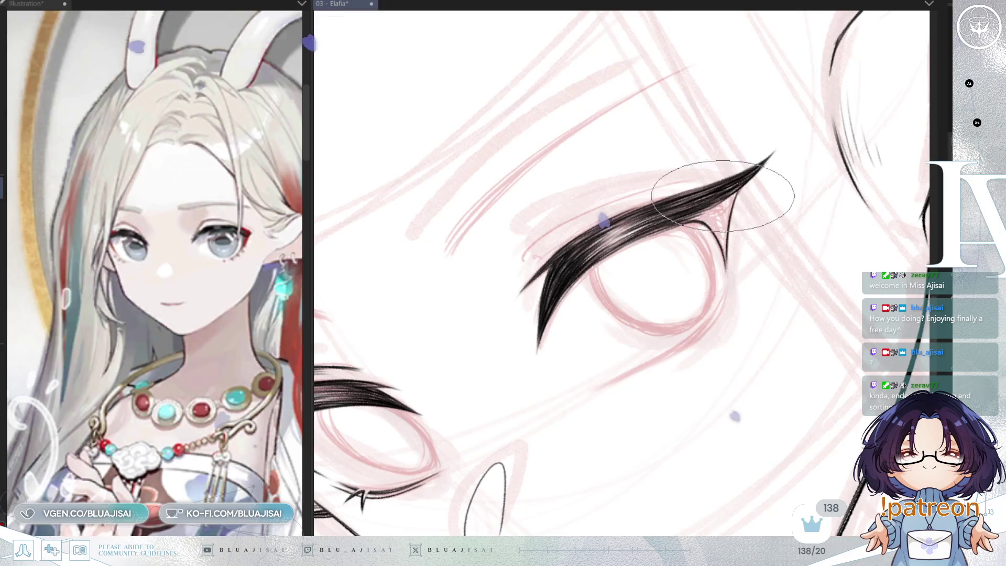
key("h")
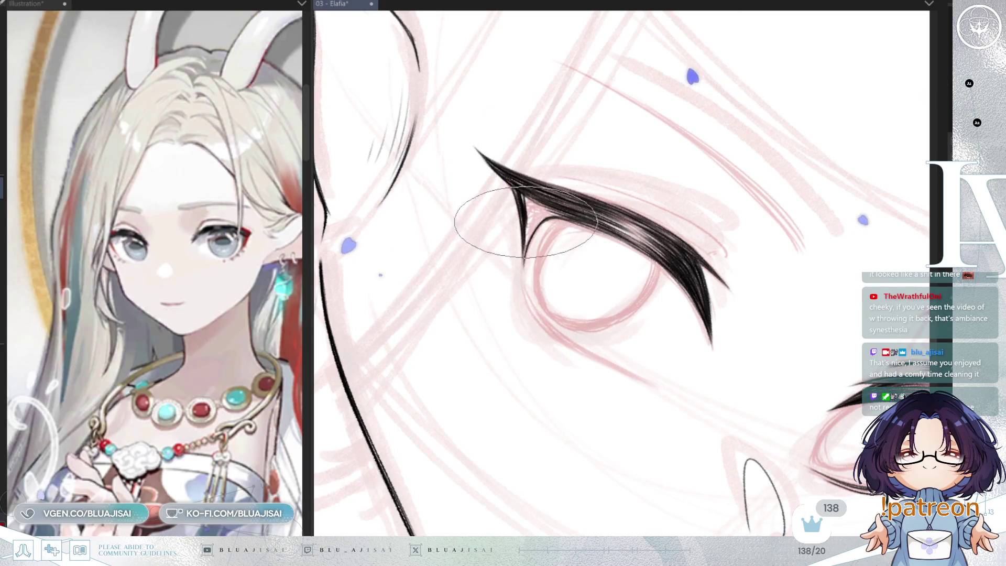
key("h")
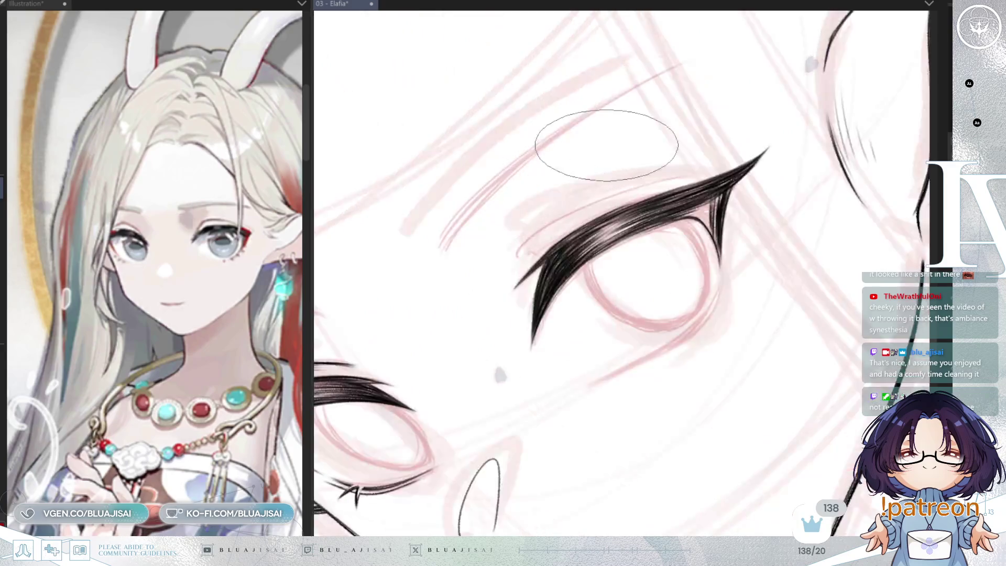
key("]")
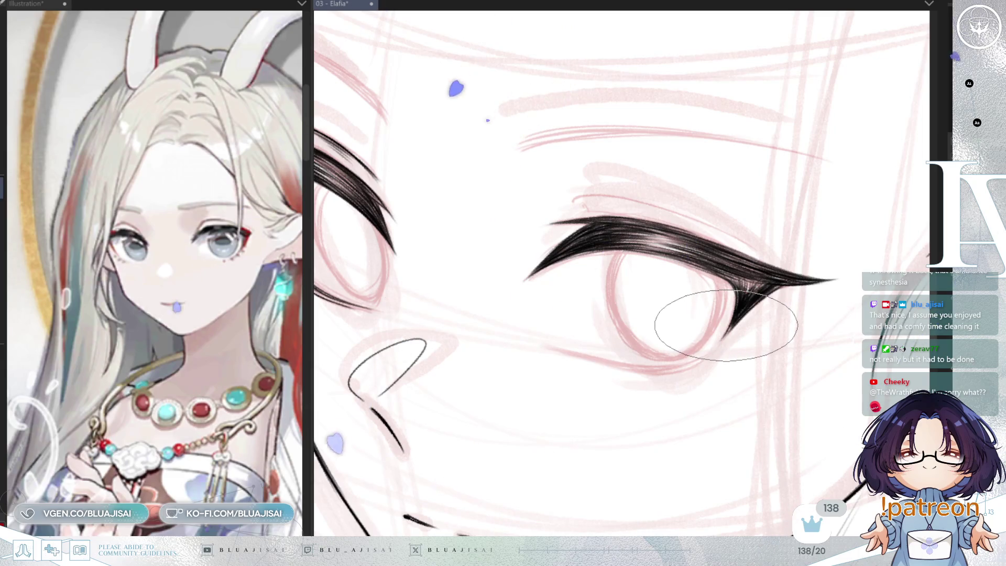
key("Delete")
key("Delete")
key("Delete")
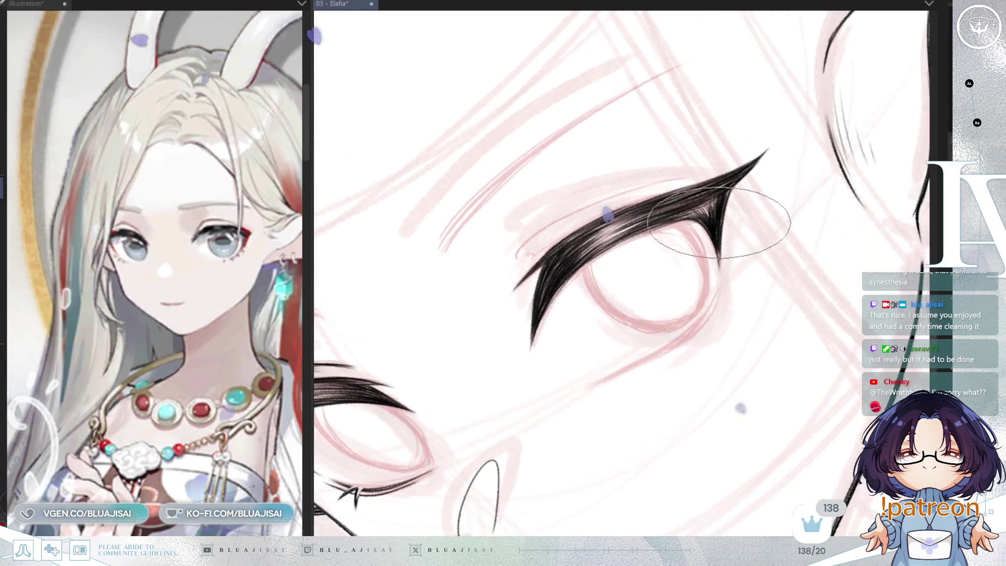
key("Delete")
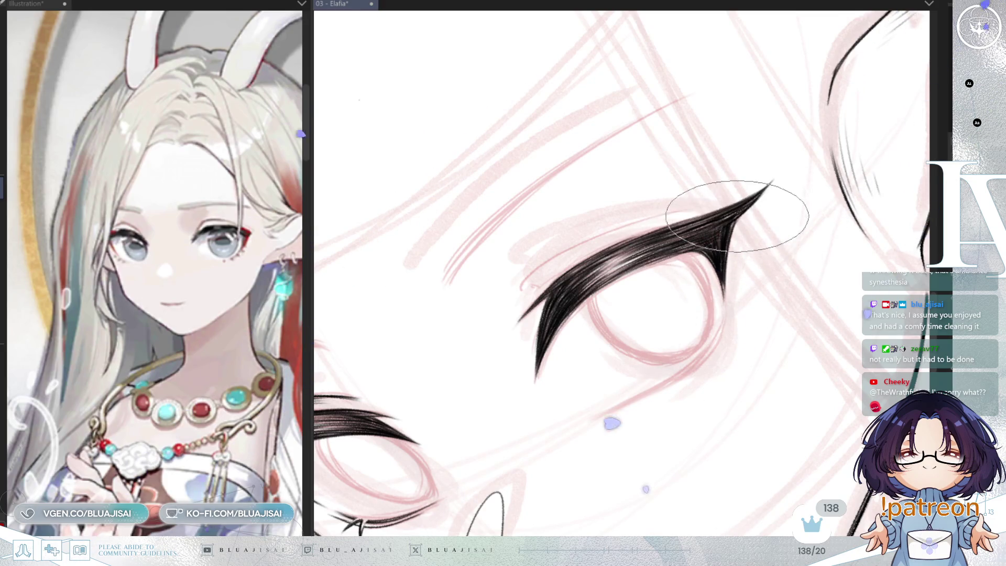
key("End")
scroll(728, 305, "down", 2)
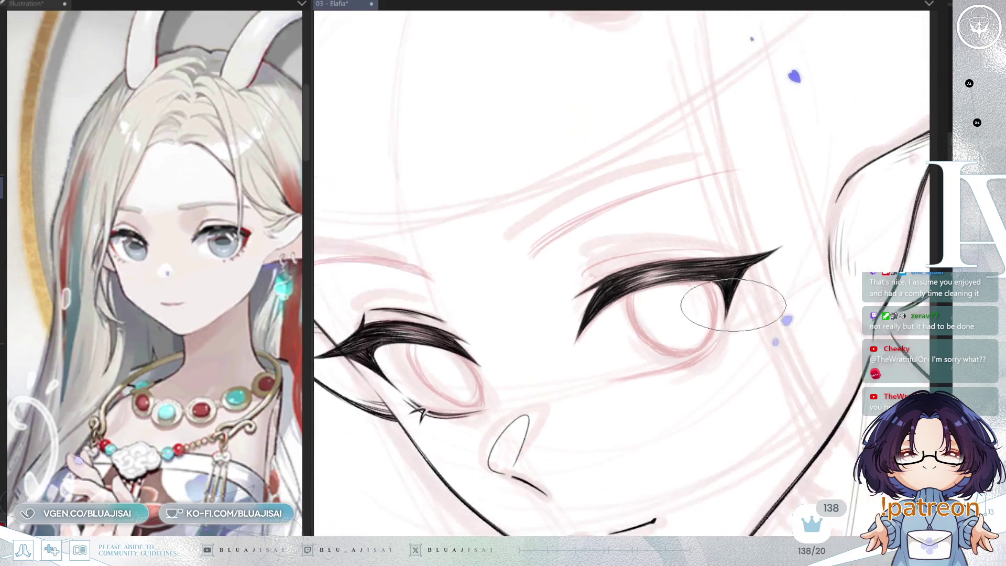
scroll(719, 303, "up", 1)
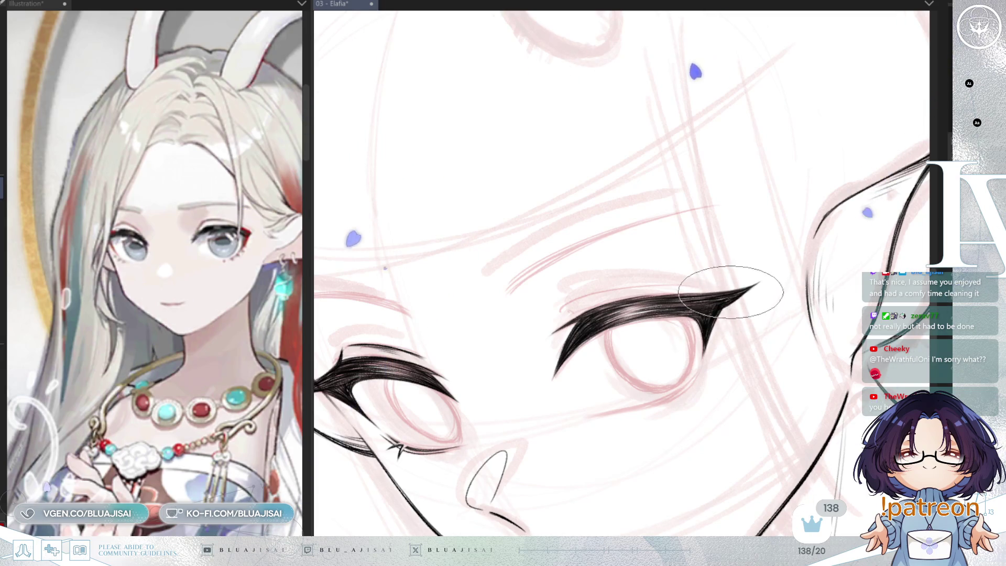
scroll(711, 312, "down", 2)
- Rotate the view to review the inked face before tracing the ear
key("End")
key("End")
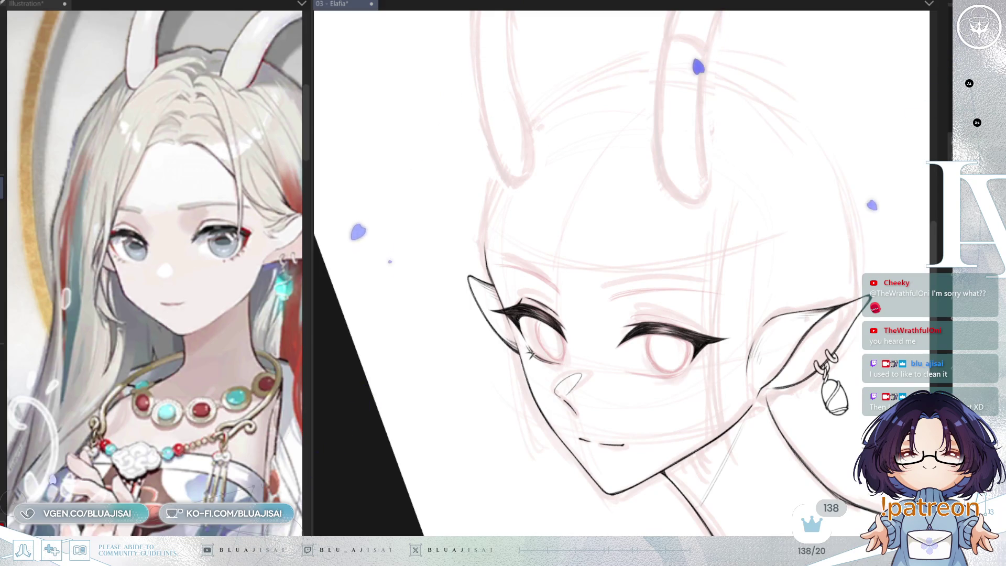
scroll(686, 388, "up", 1)
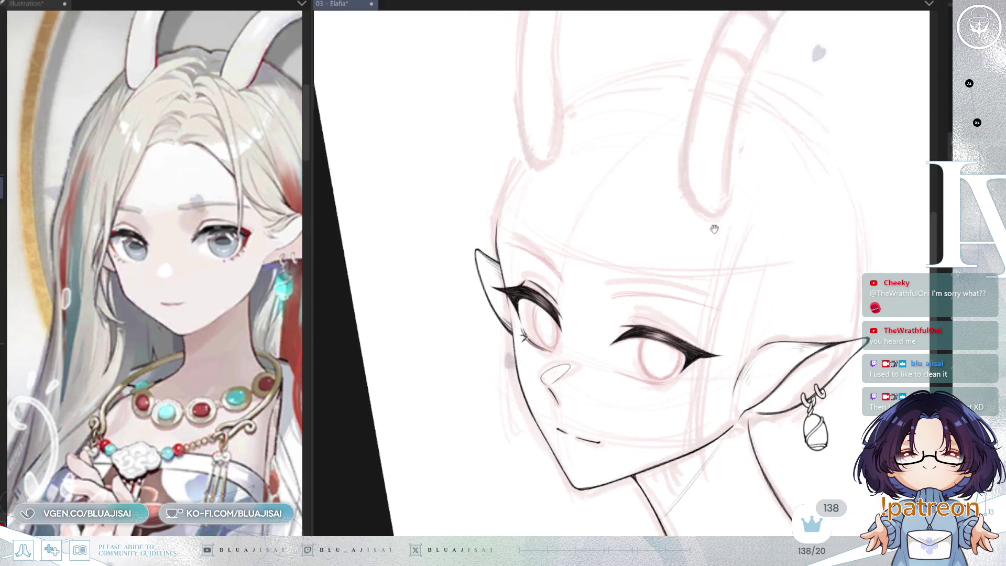
scroll(685, 388, "up", 1)
scroll(686, 389, "up", 1)
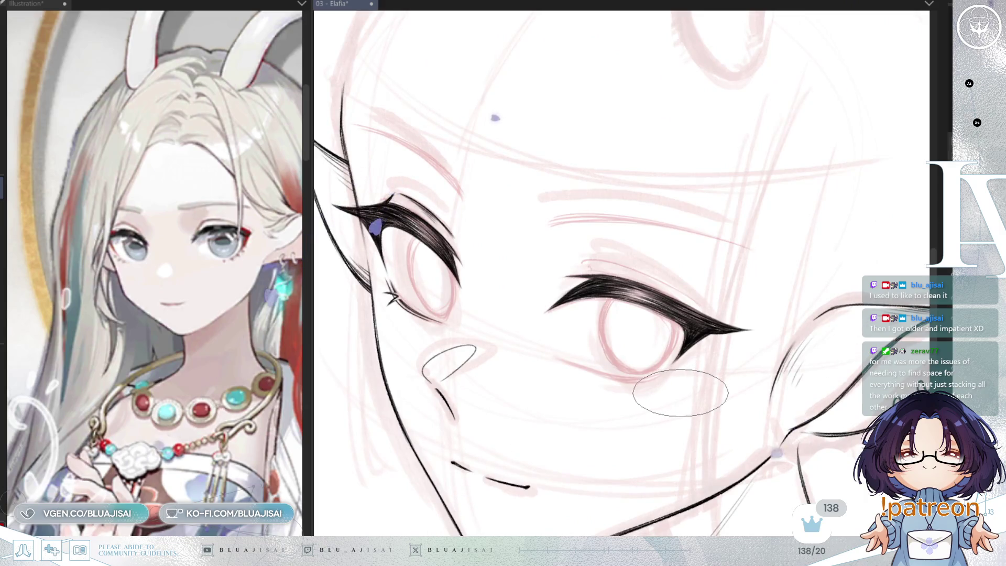
- Mirror the view and ink a thin lower lash line under the front eye
key("h")
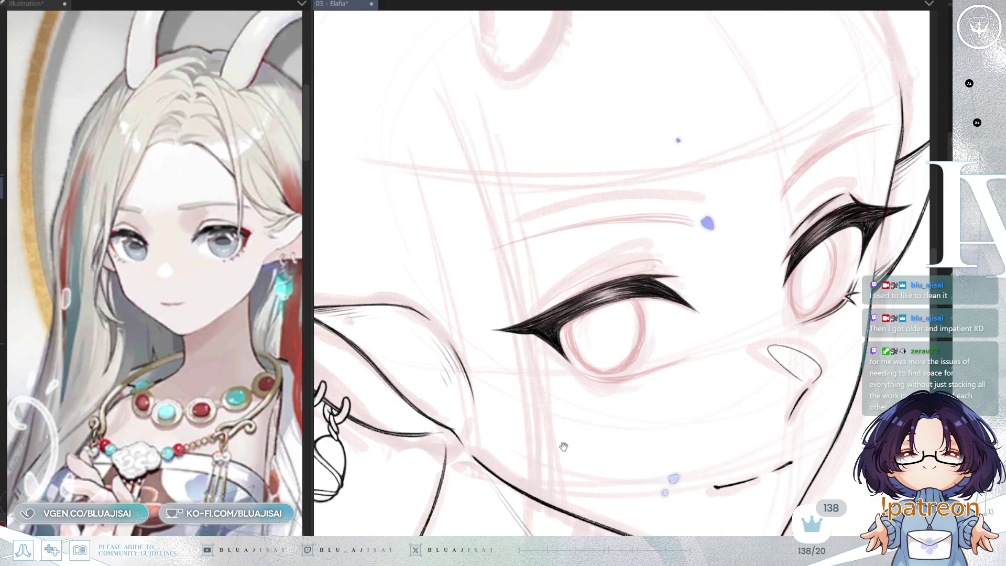
scroll(692, 399, "up", 2)
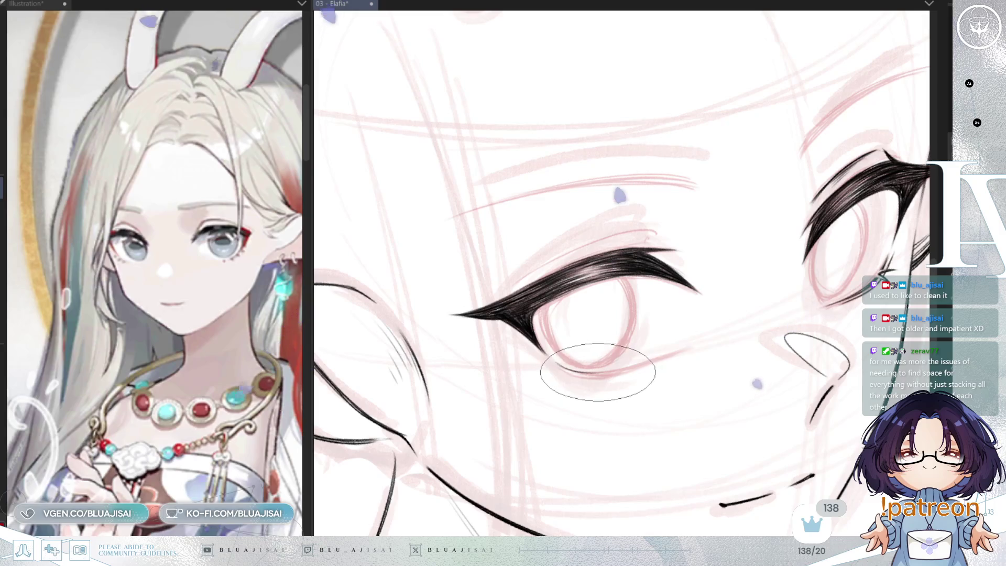
left_click_drag(629, 368, 676, 347)
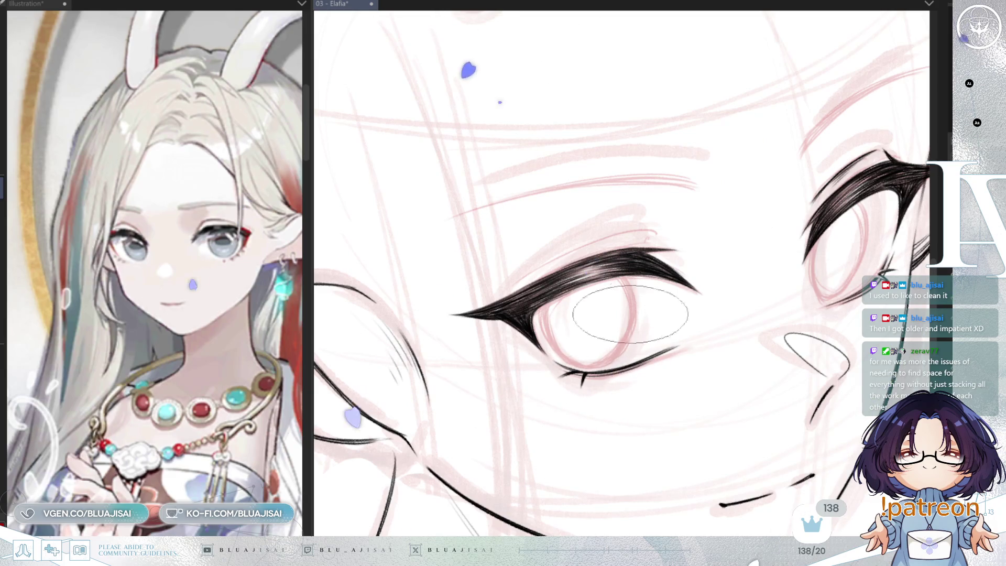
key("Delete")
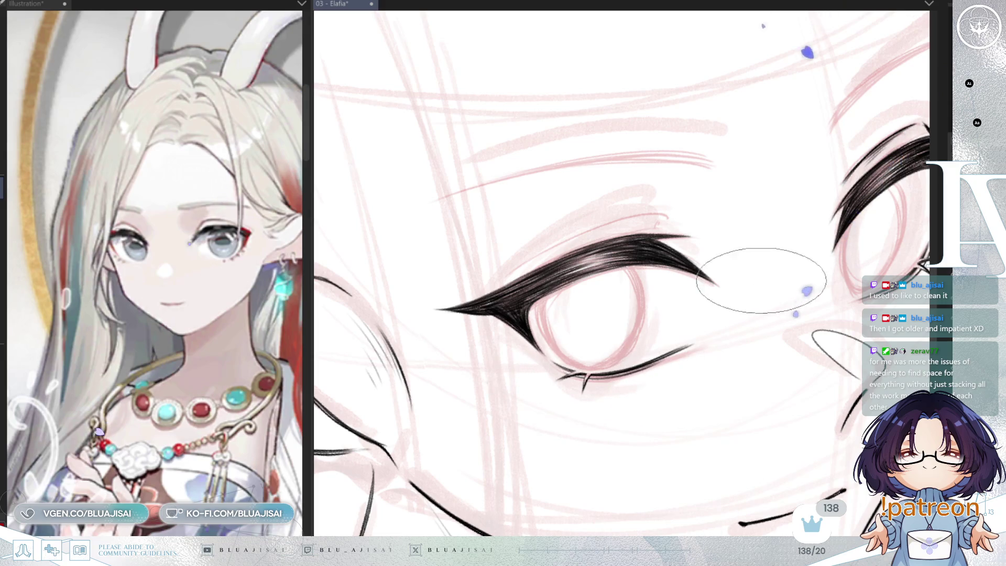
scroll(750, 283, "down", 3)
scroll(789, 354, "up", 1)
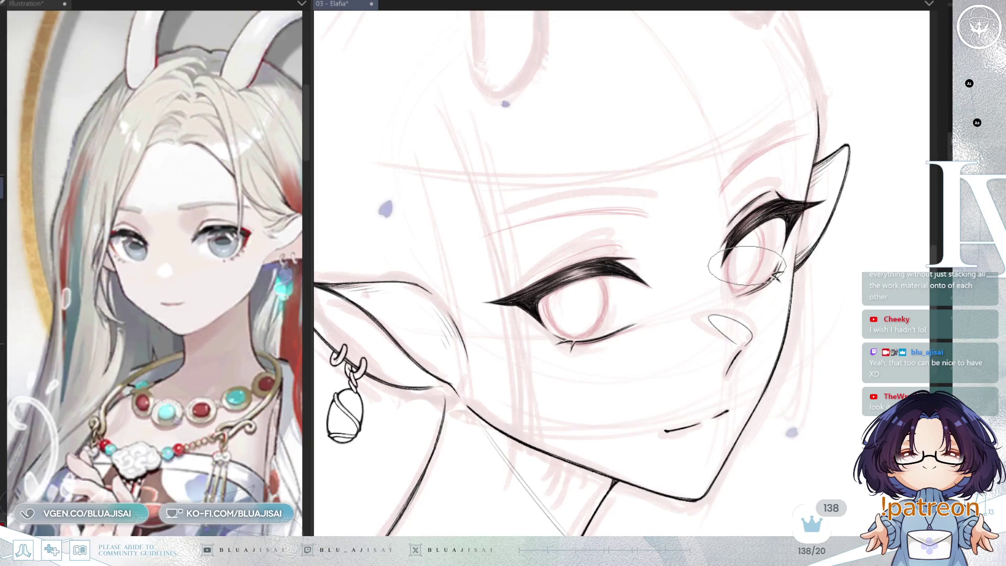
scroll(615, 212, "up", 1)
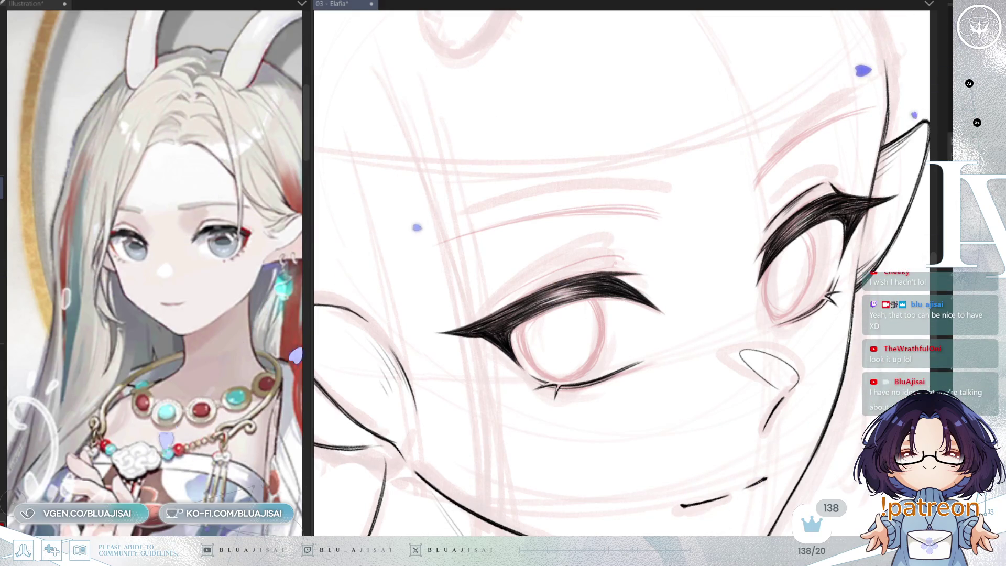
- Draw a thin crease line and short lash stroke above the front eye's upper lid, then shrink the brush
key("-")
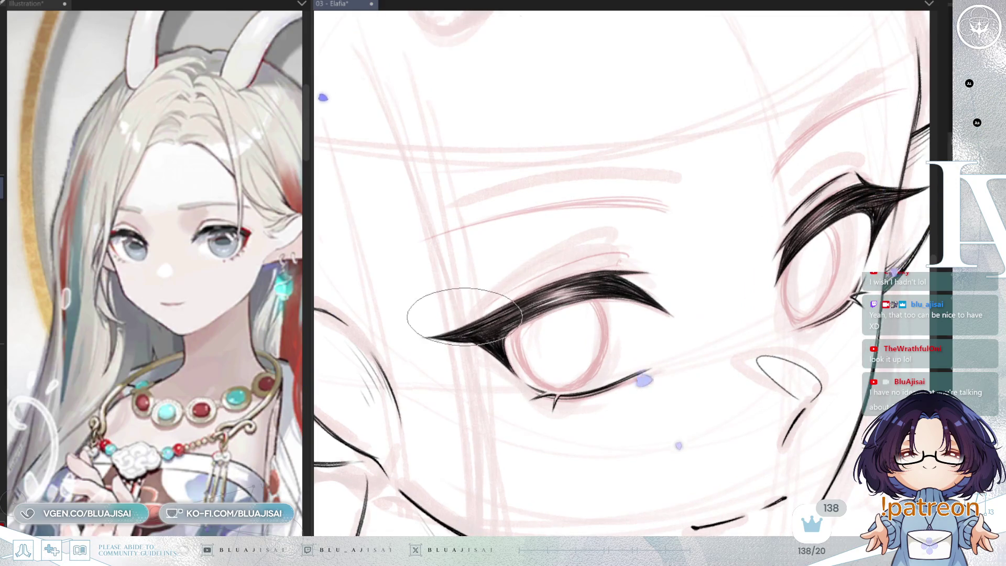
left_click_drag(467, 318, 594, 258)
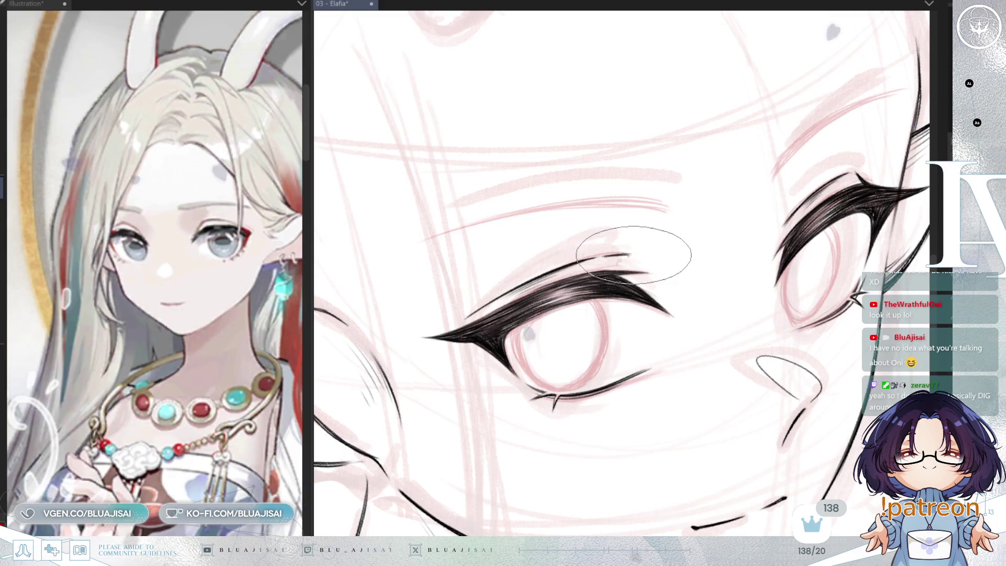
key("h")
left_click_drag(636, 260, 684, 266)
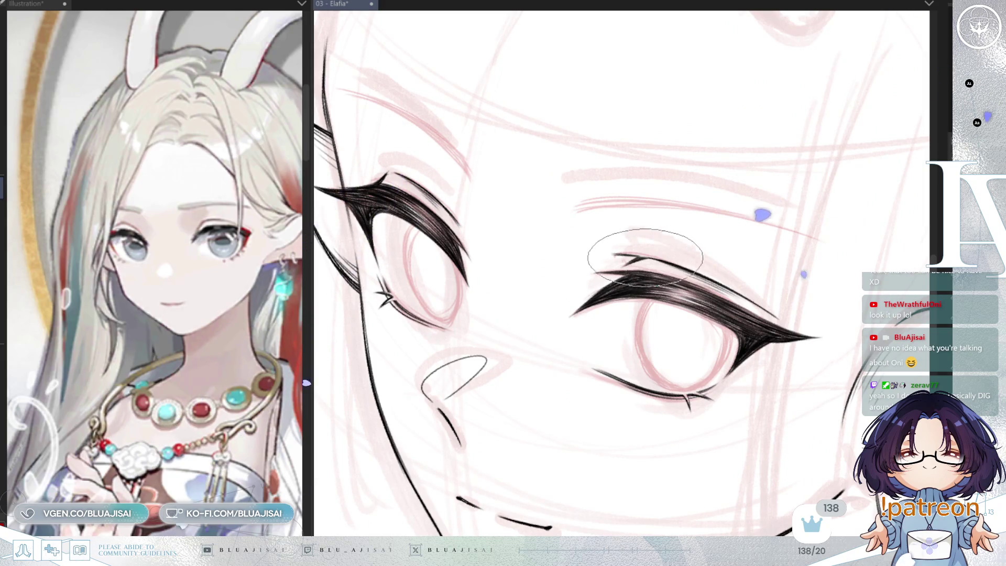
key("minus")
key("minus")
key("minus")
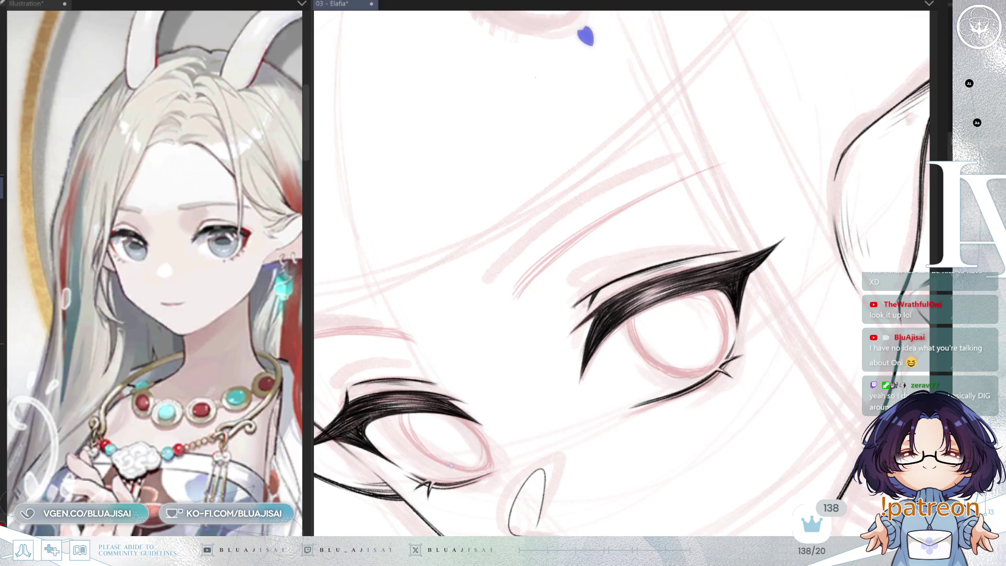
left_click_drag(572, 326, 555, 279)
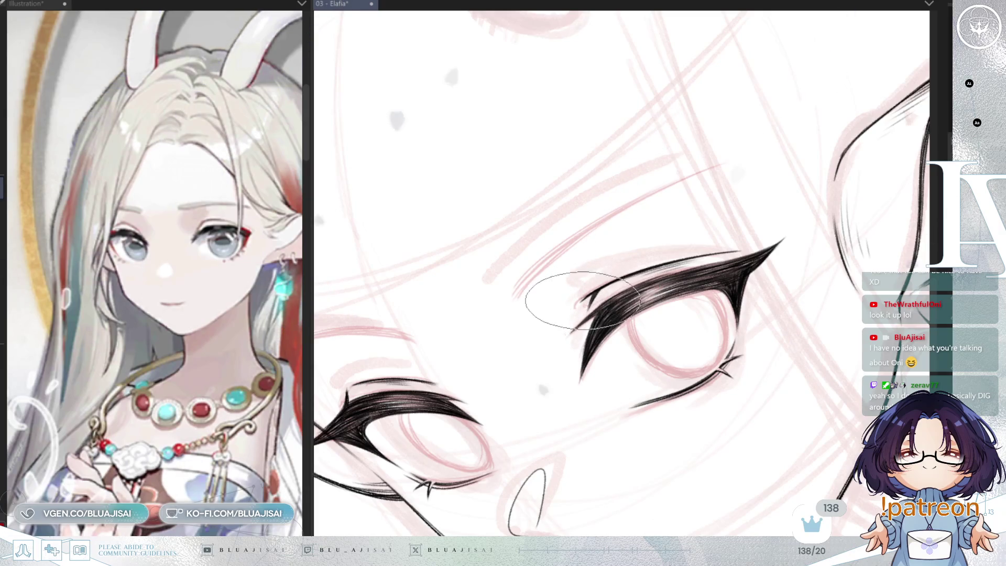
scroll(786, 226, "down", 2)
scroll(813, 241, "down", 1)
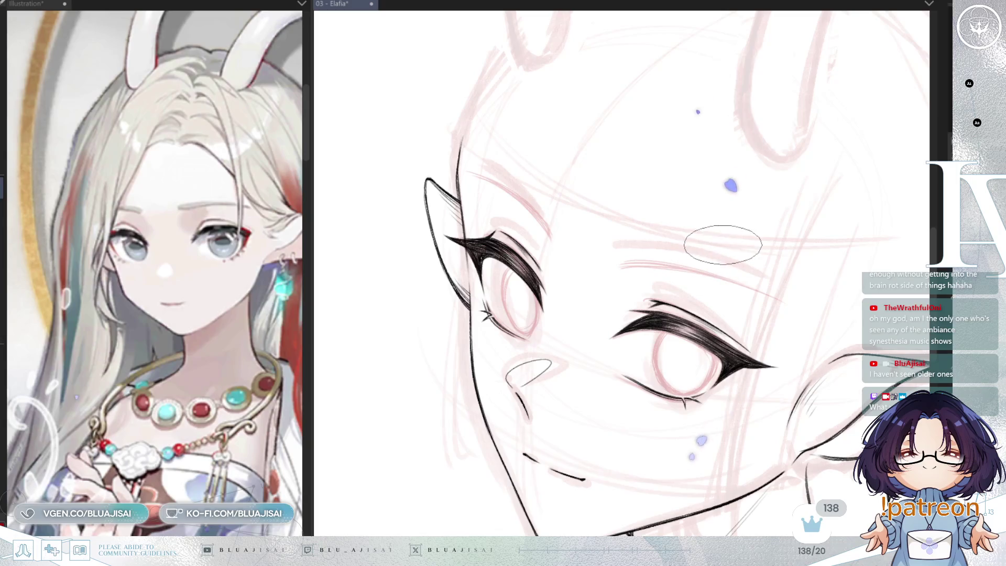
scroll(720, 244, "up", 2)
scroll(720, 245, "down", 2)
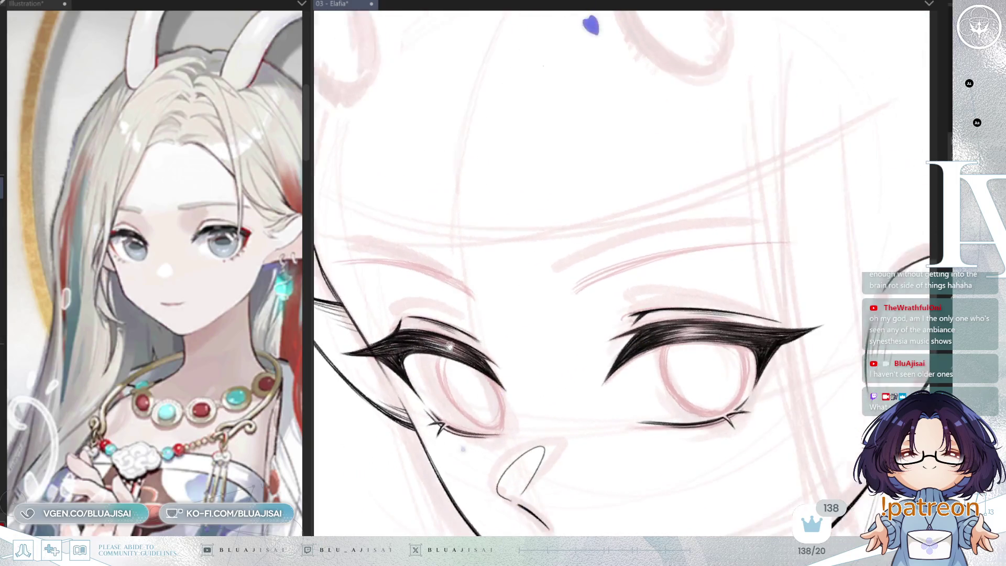
scroll(512, 287, "up", 3)
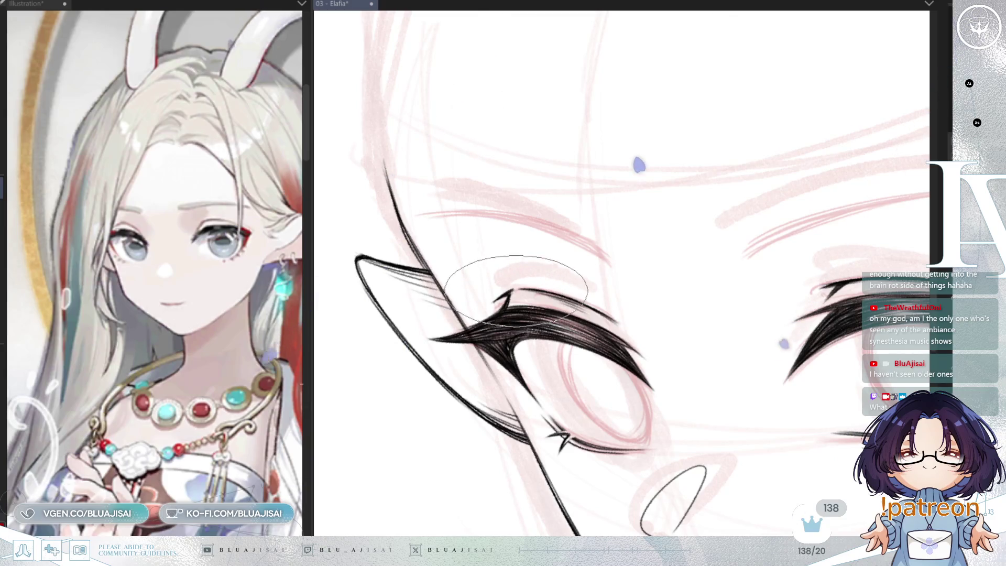
key("minus")
key("minus")
scroll(708, 225, "down", 1)
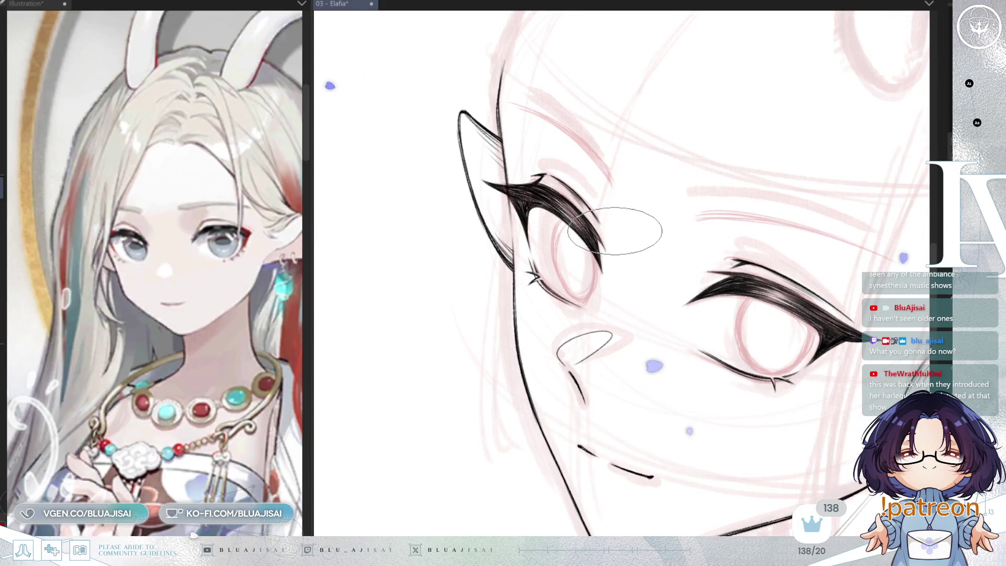
left_click_drag(653, 249, 702, 265)
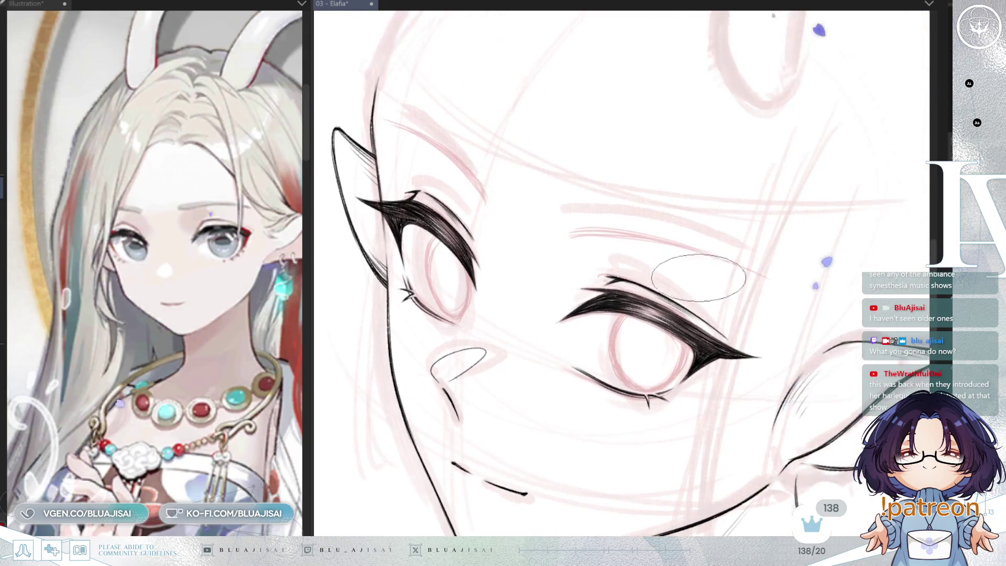
key("h")
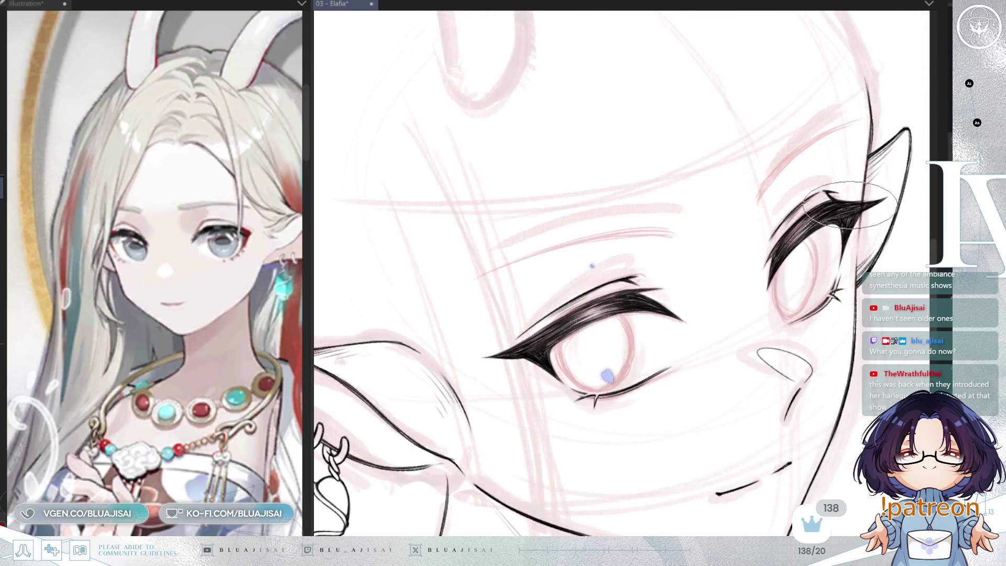
scroll(841, 208, "up", 2)
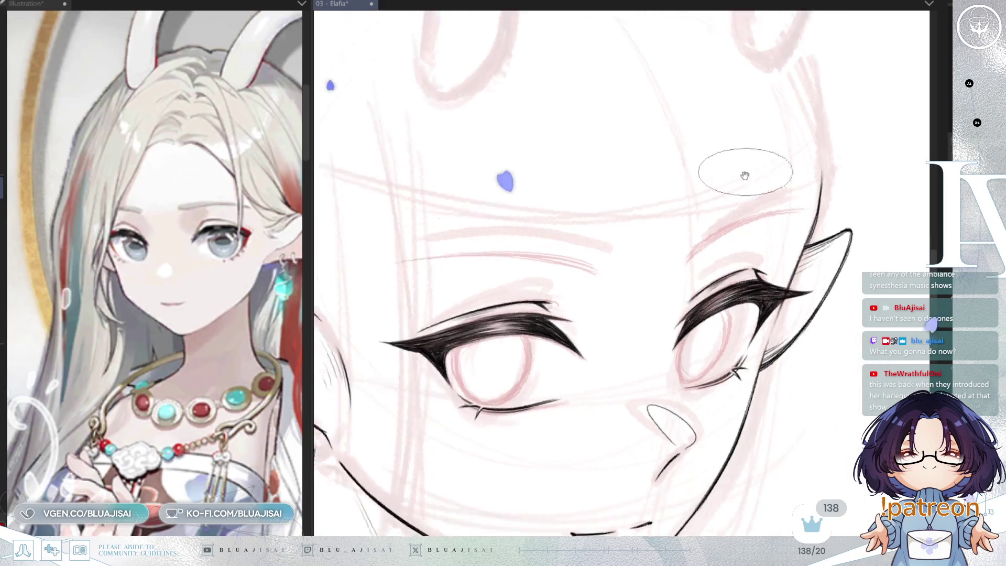
scroll(708, 254, "up", 2)
left_click_drag(679, 279, 559, 189)
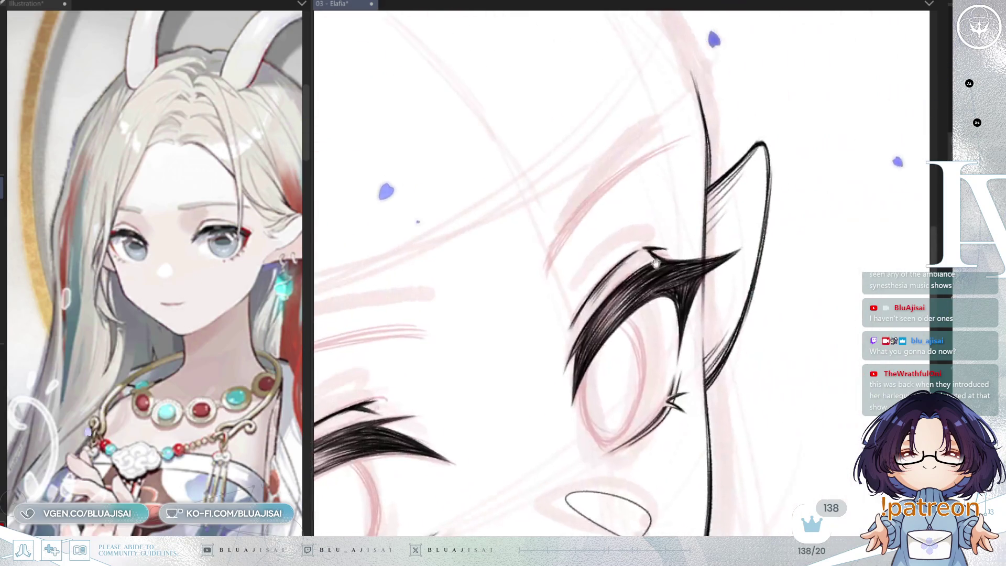
- Build up the far eyebrow with several tapered strokes, darkening its outer end
left_click_drag(544, 277, 578, 206)
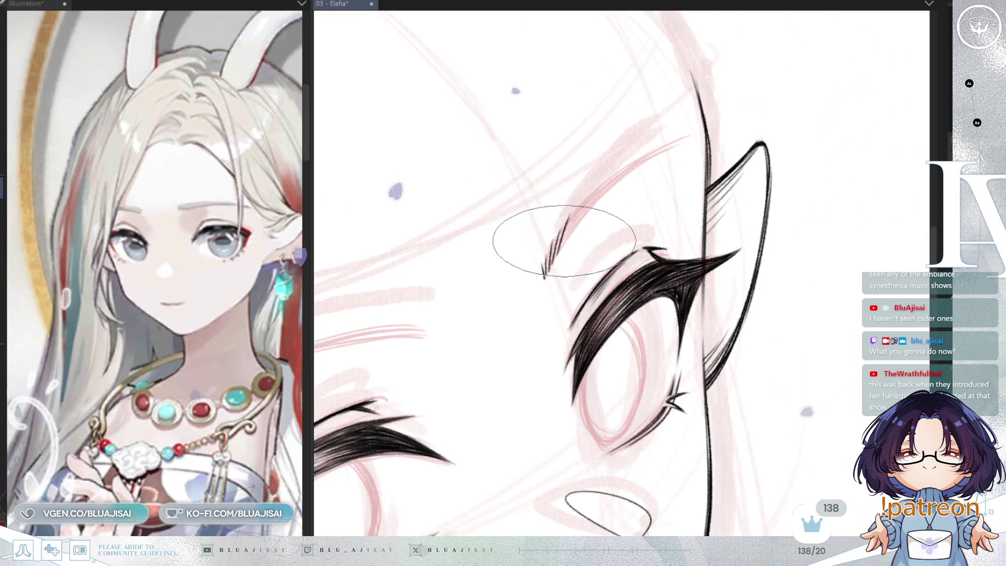
mouse_move(553, 263)
left_mouse_down()
mouse_move(581, 208)
mouse_move(703, 134)
left_mouse_up()
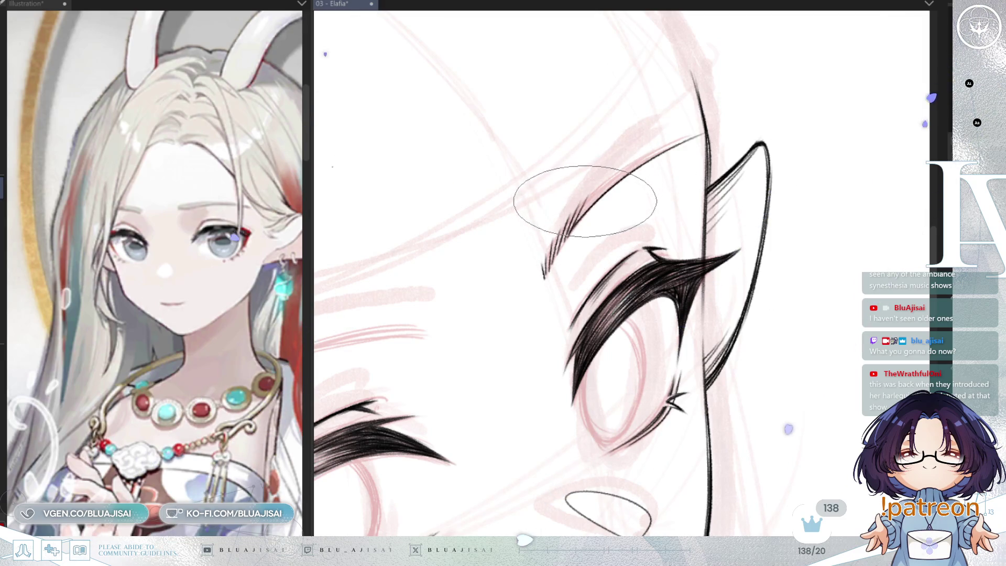
mouse_move(606, 169)
left_mouse_down()
mouse_move(707, 130)
mouse_move(685, 140)
left_mouse_up()
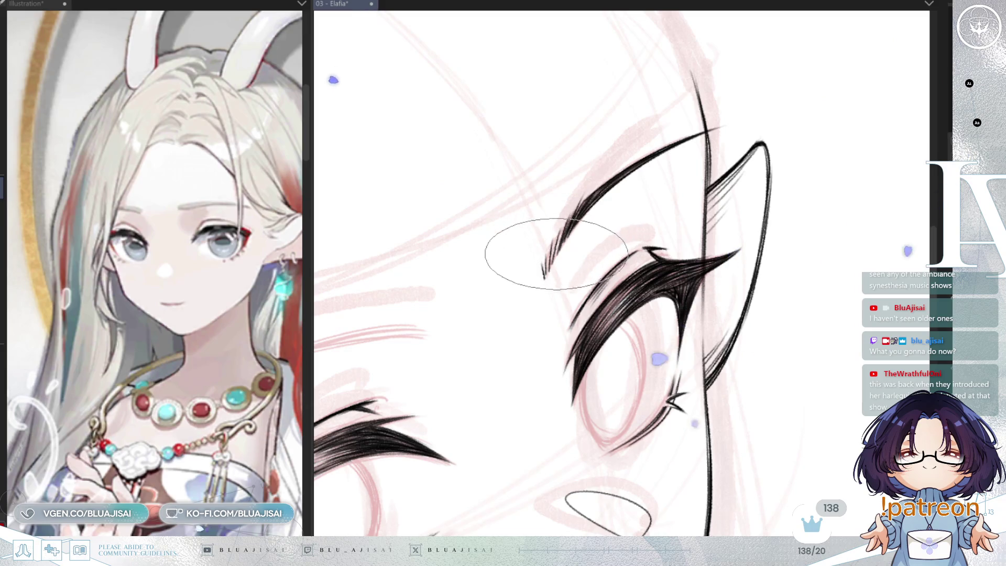
left_click_drag(539, 258, 565, 216)
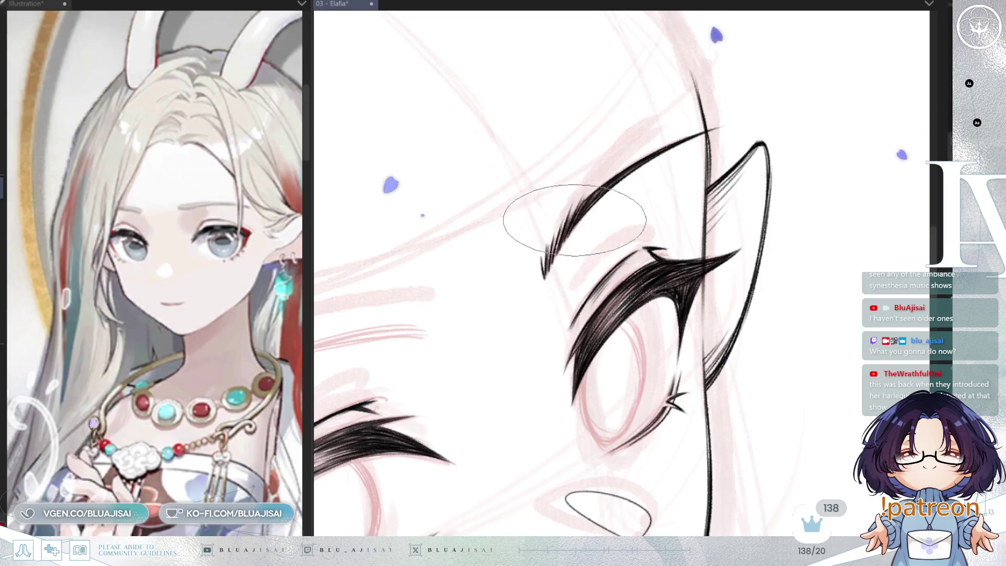
left_click_drag(561, 225, 610, 186)
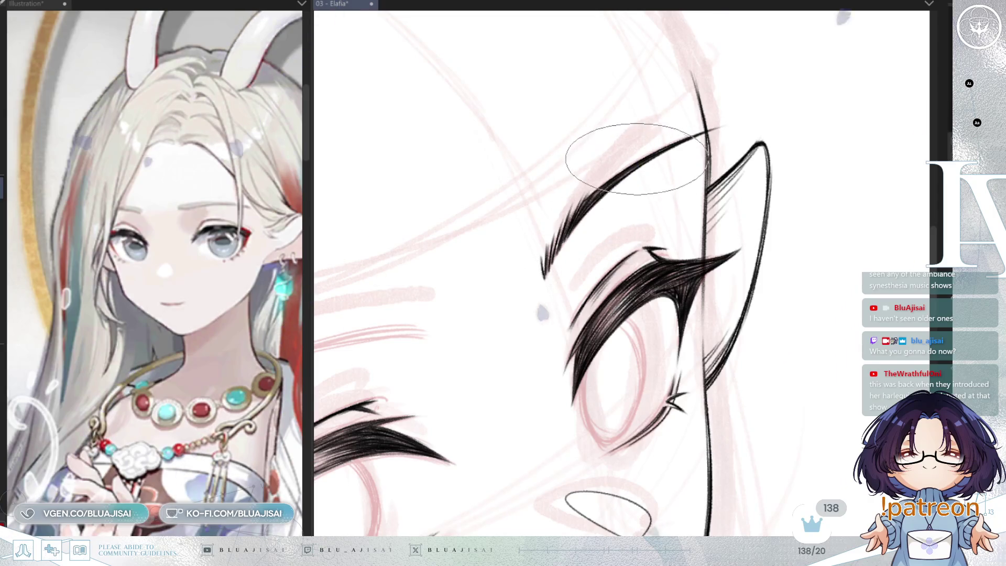
scroll(618, 173, "down", 3)
left_click_drag(597, 352, 598, 234)
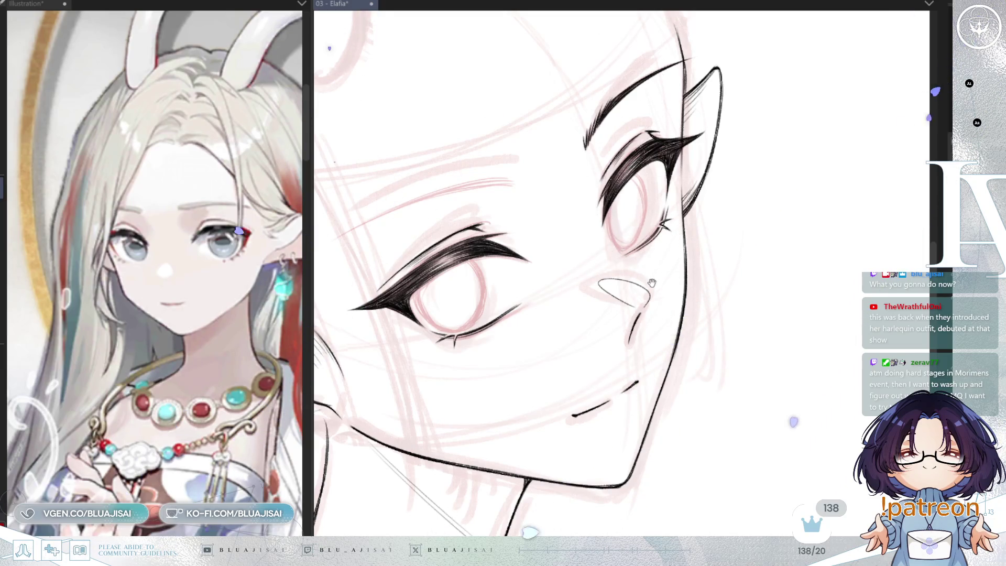
left_click_drag(654, 276, 650, 240)
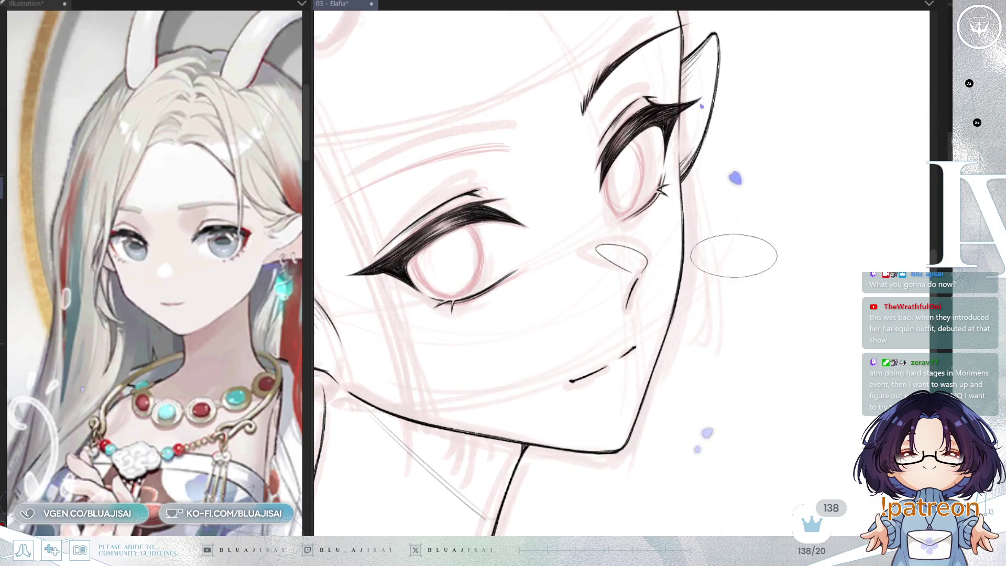
left_click_drag(765, 234, 712, 211)
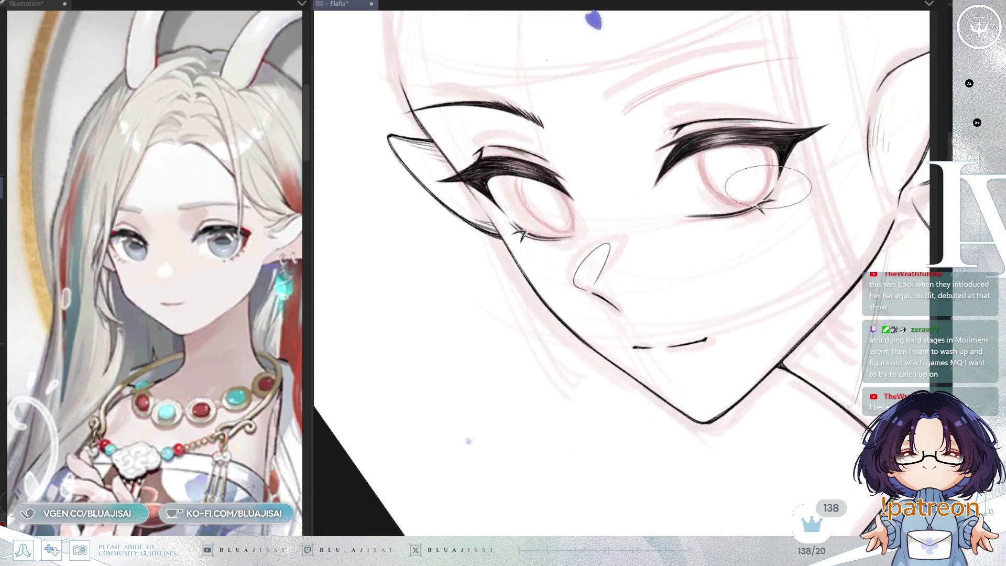
mouse_move(713, 213)
left_mouse_down()
mouse_move(616, 206)
mouse_move(593, 288)
left_mouse_up()
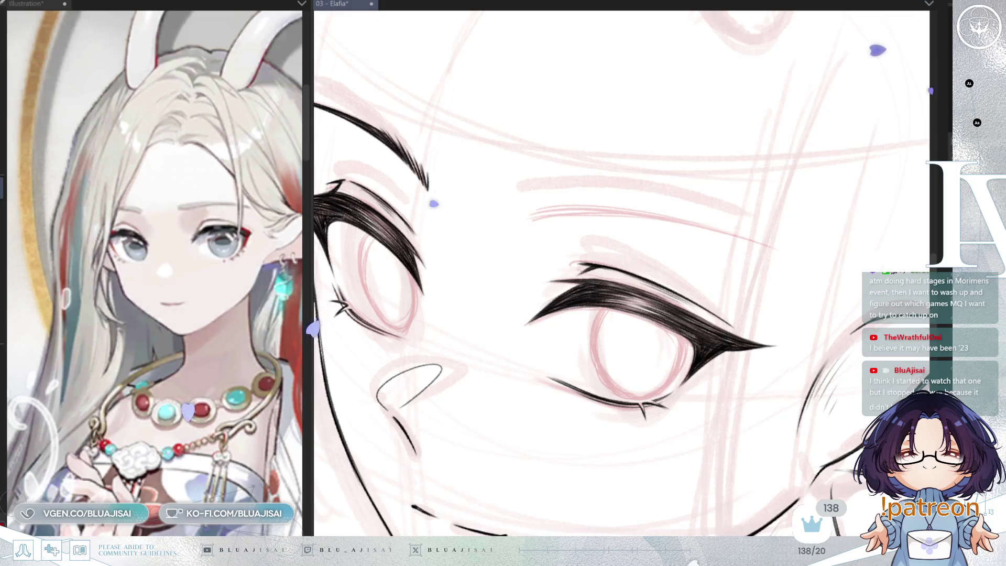
- Hatch short strokes for the front eyebrow and extend it outward with tapered lines
mouse_move(604, 49)
left_mouse_down()
mouse_move(574, 231)
mouse_move(525, 231)
mouse_move(538, 220)
left_mouse_up()
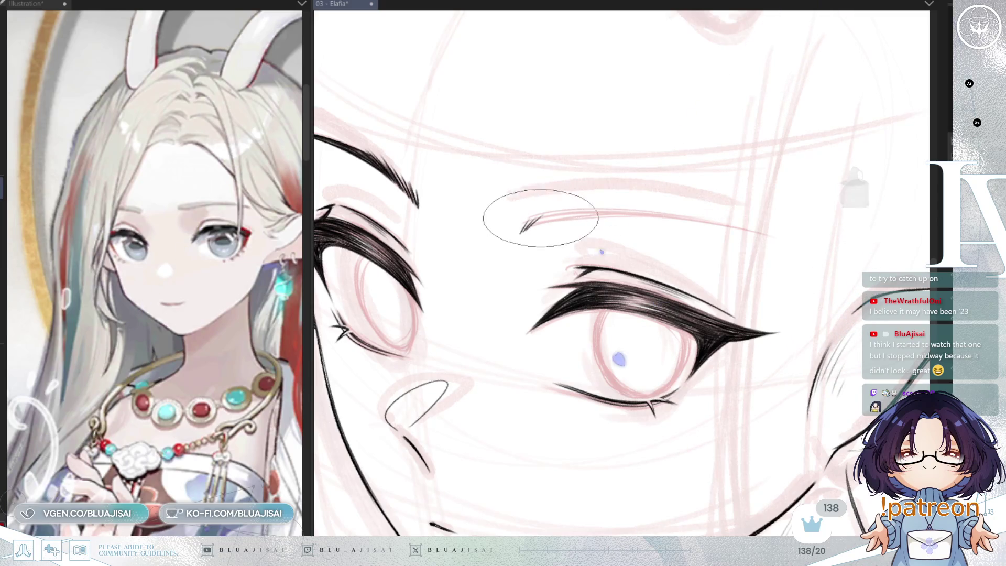
mouse_move(521, 233)
left_mouse_down()
mouse_move(554, 212)
mouse_move(543, 242)
left_mouse_up()
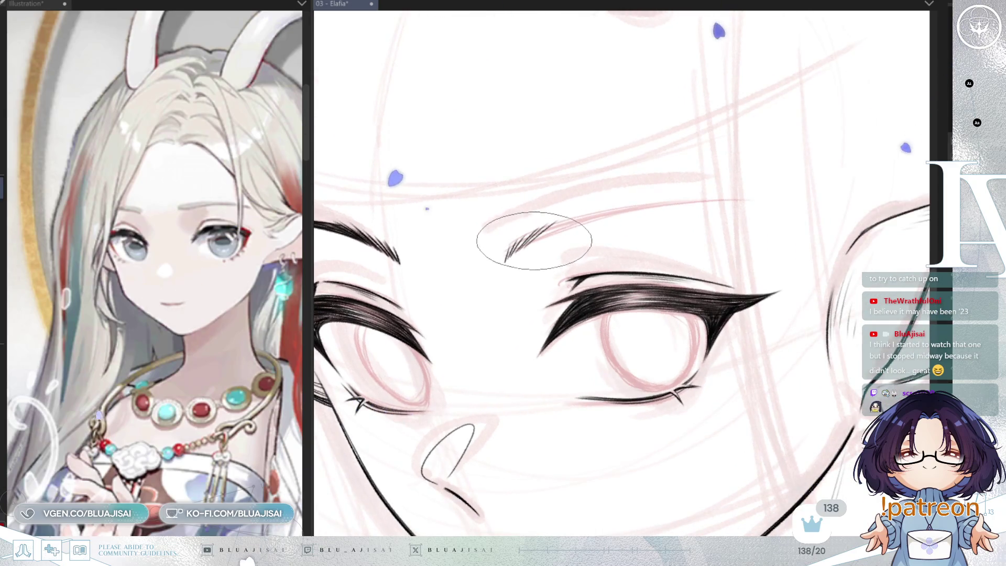
left_click_drag(523, 245, 578, 215)
key("minus")
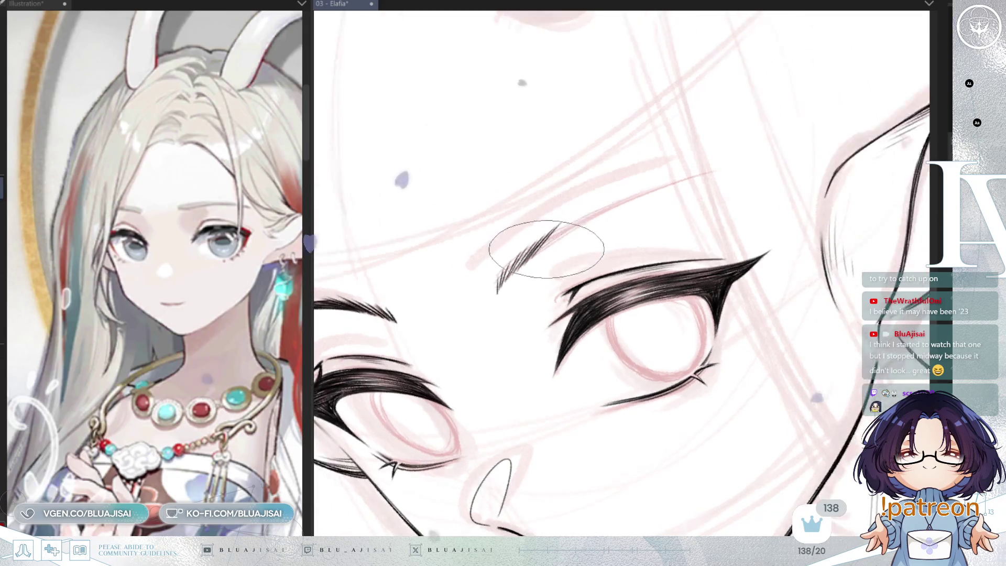
left_click_drag(621, 203, 693, 177)
left_click_drag(543, 245, 675, 186)
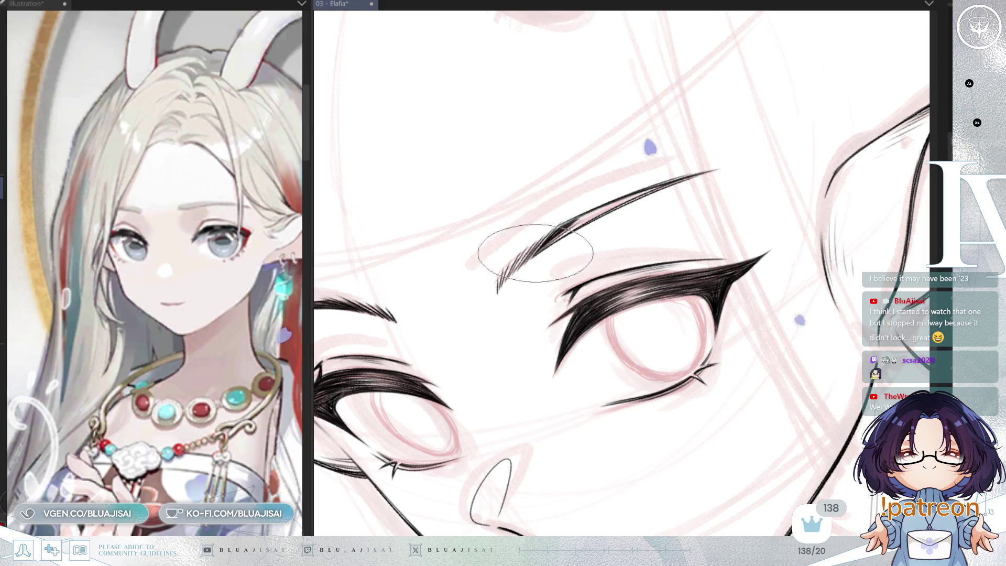
- Thicken and darken the eyebrow's middle and upper tip, then mirror the view to check both brows
left_click_drag(540, 236, 673, 168)
left_click_drag(640, 203, 556, 239)
scroll(557, 239, "down", 1)
scroll(613, 204, "down", 1)
scroll(674, 168, "down", 1)
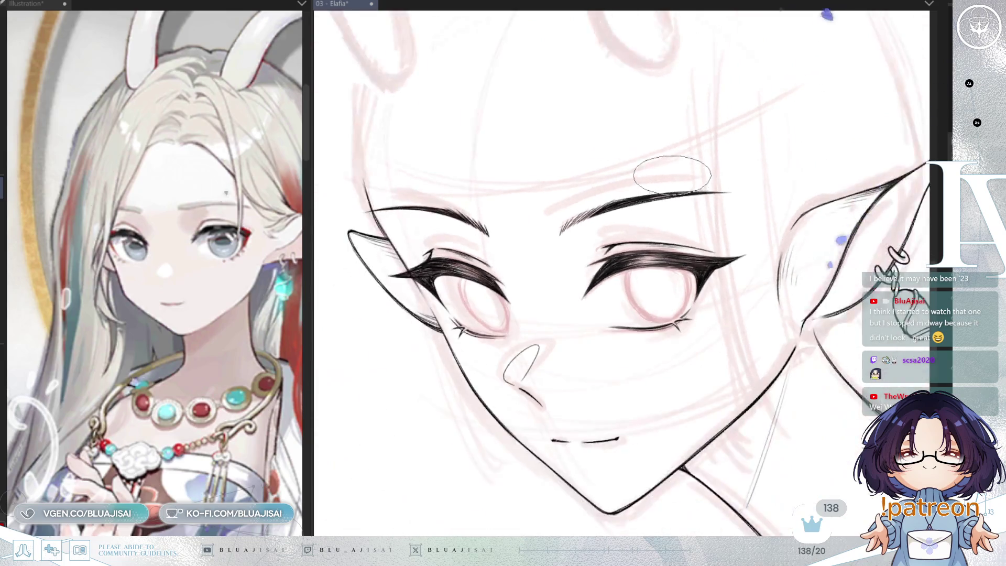
scroll(670, 177, "down", 1)
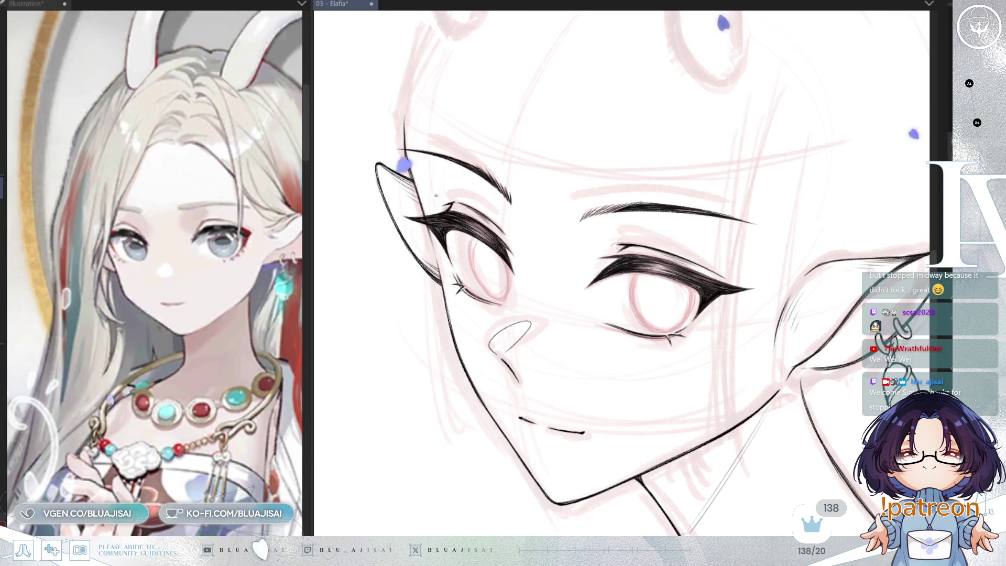
scroll(674, 126, "up", 2)
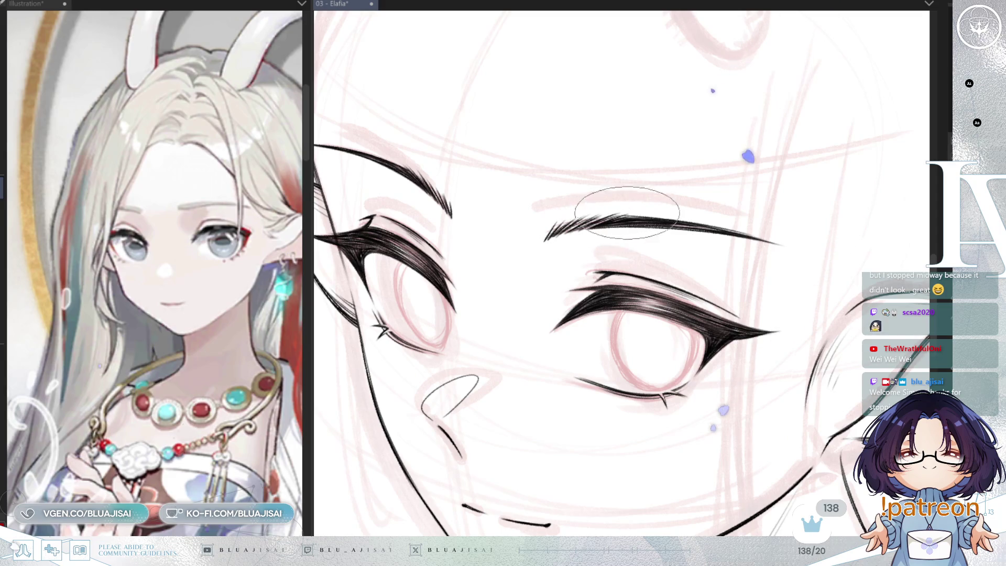
left_click_drag(624, 218, 586, 222)
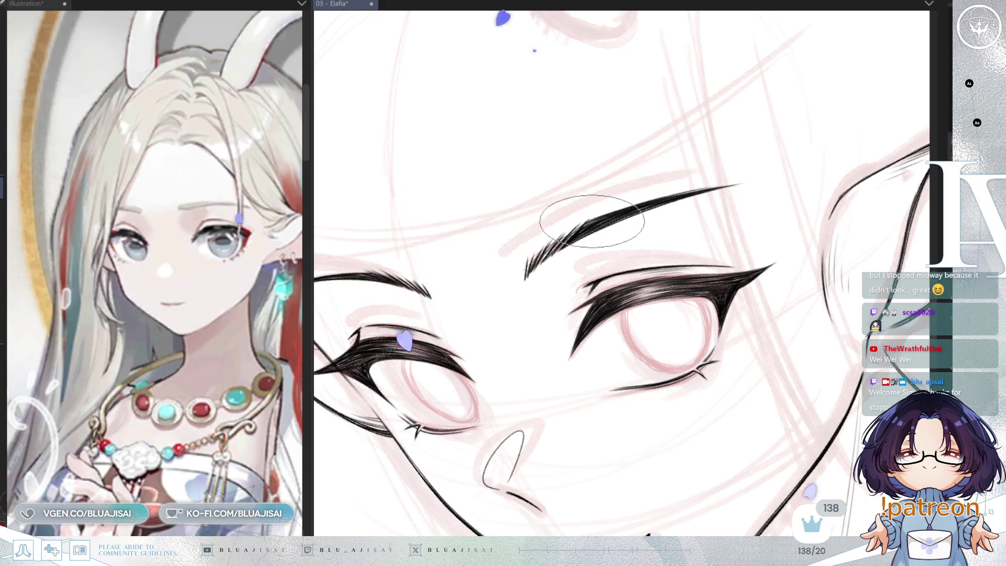
mouse_move(708, 189)
left_mouse_down()
mouse_move(650, 257)
mouse_move(647, 351)
left_mouse_up()
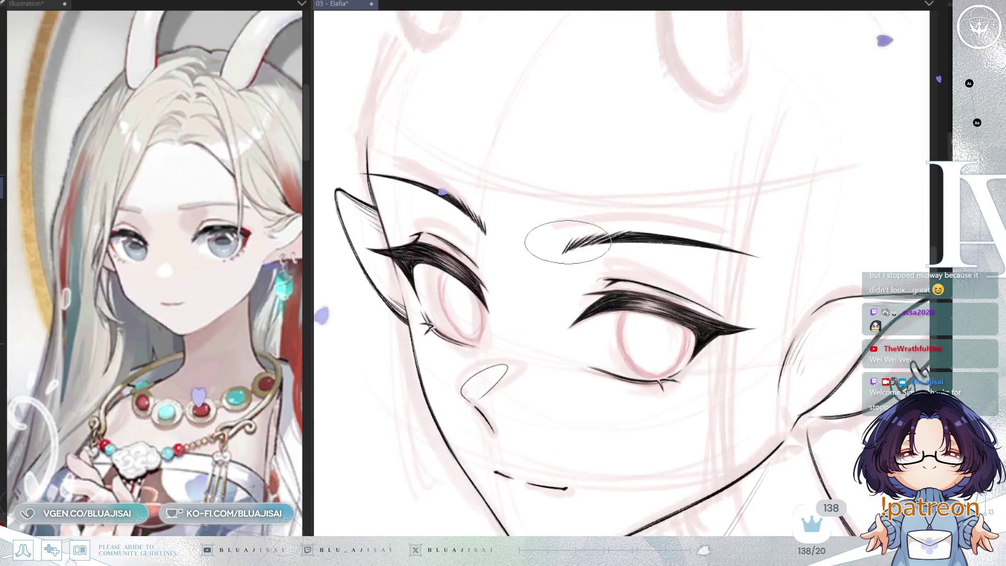
left_click_drag(697, 357, 573, 243)
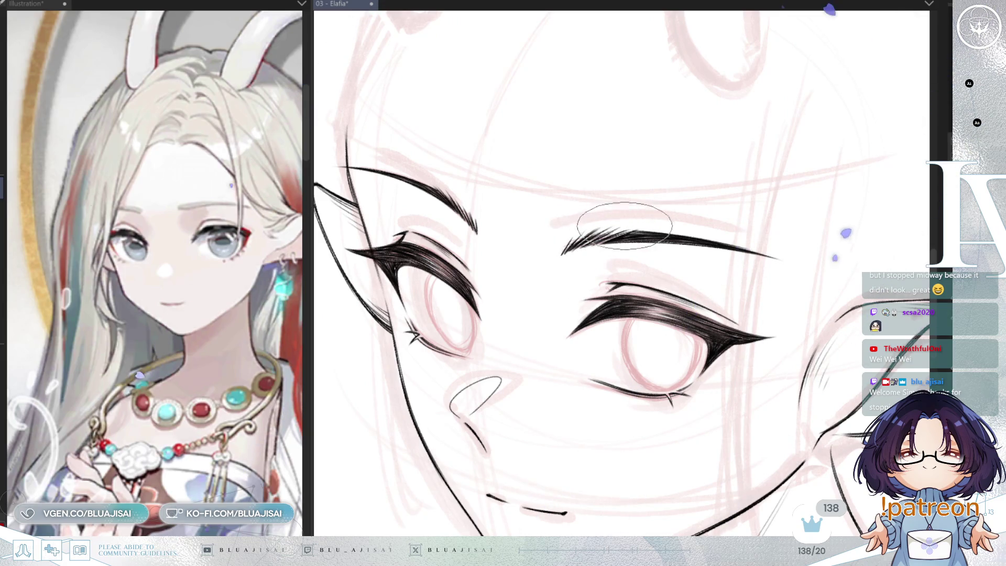
scroll(657, 225, "down", 2)
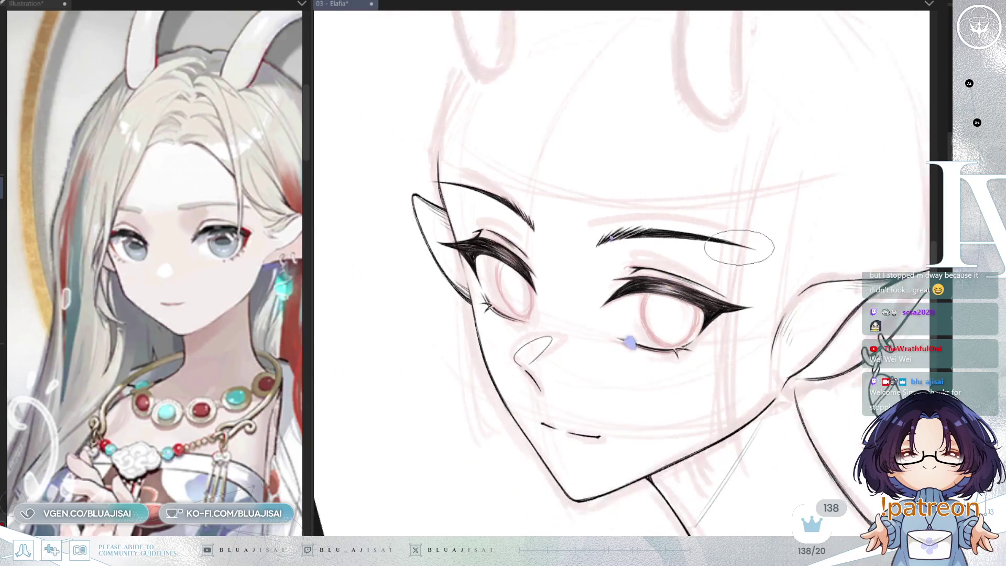
left_click_drag(656, 226, 716, 284)
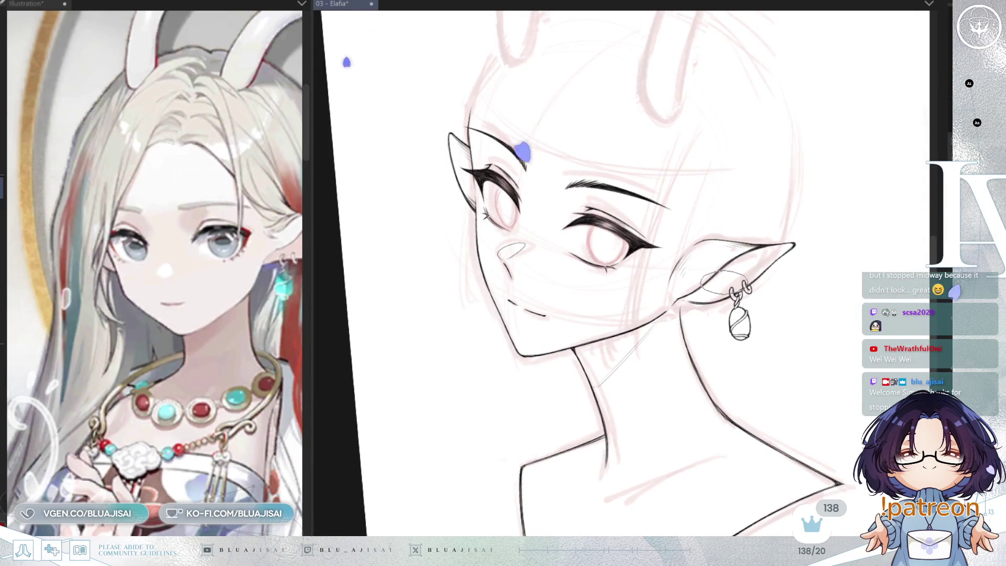
scroll(621, 276, "down", 2)
key("h")
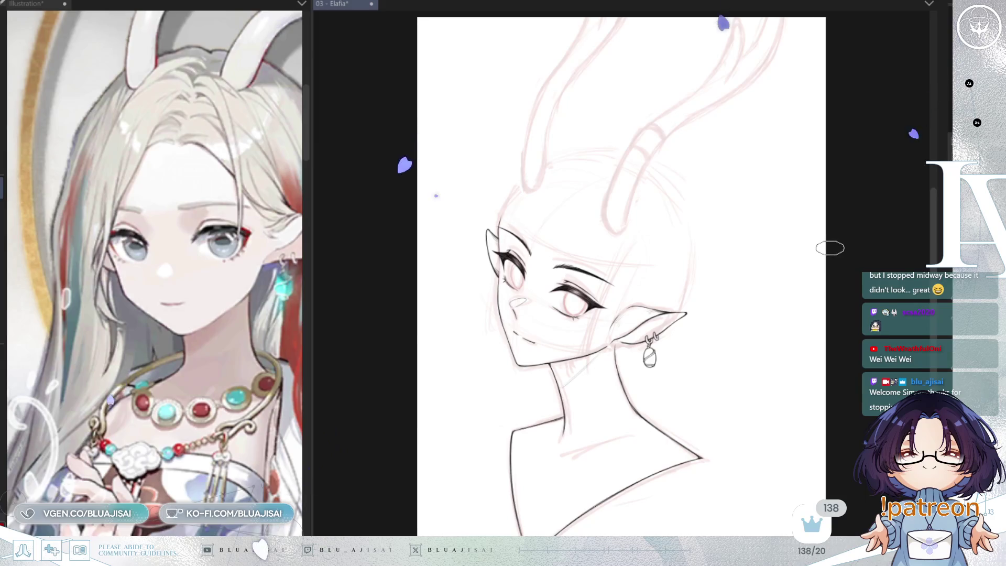
scroll(811, 261, "up", 1)
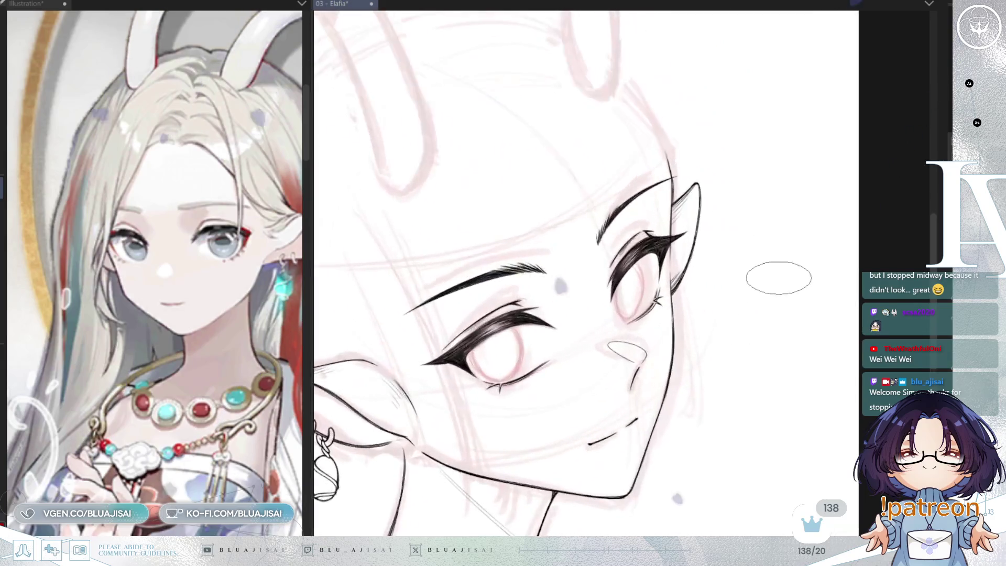
scroll(781, 274, "up", 1)
scroll(771, 281, "up", 1)
scroll(764, 147, "up", 1)
- Tilt, straighten and mirror the view around the nose, then move over to the right eye
key("Delete")
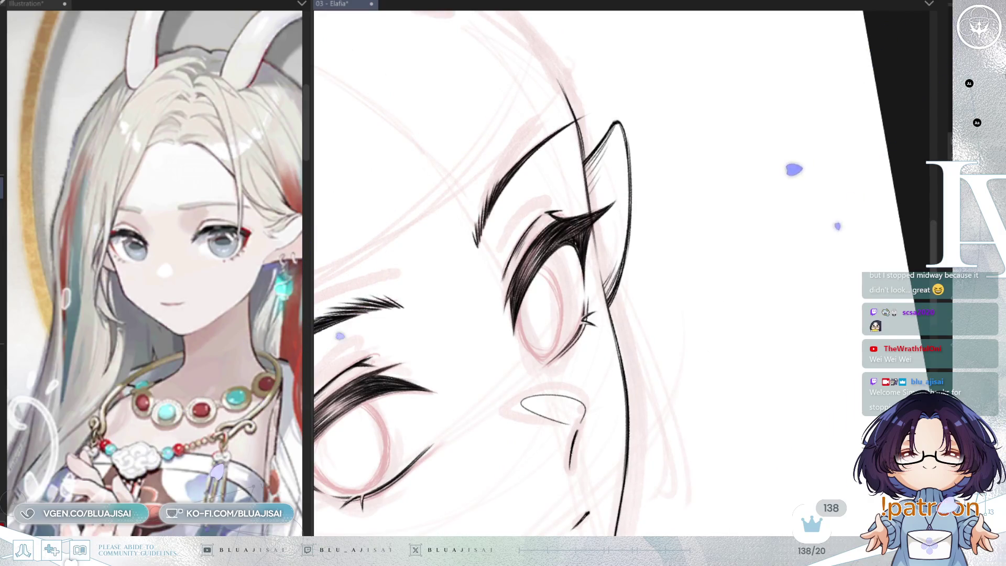
key("5")
key("h")
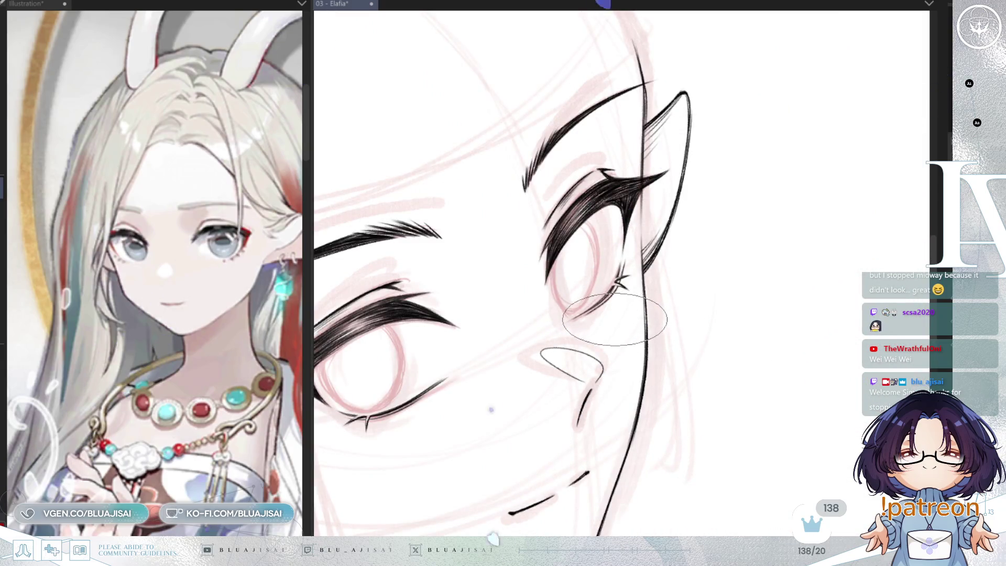
key("Delete")
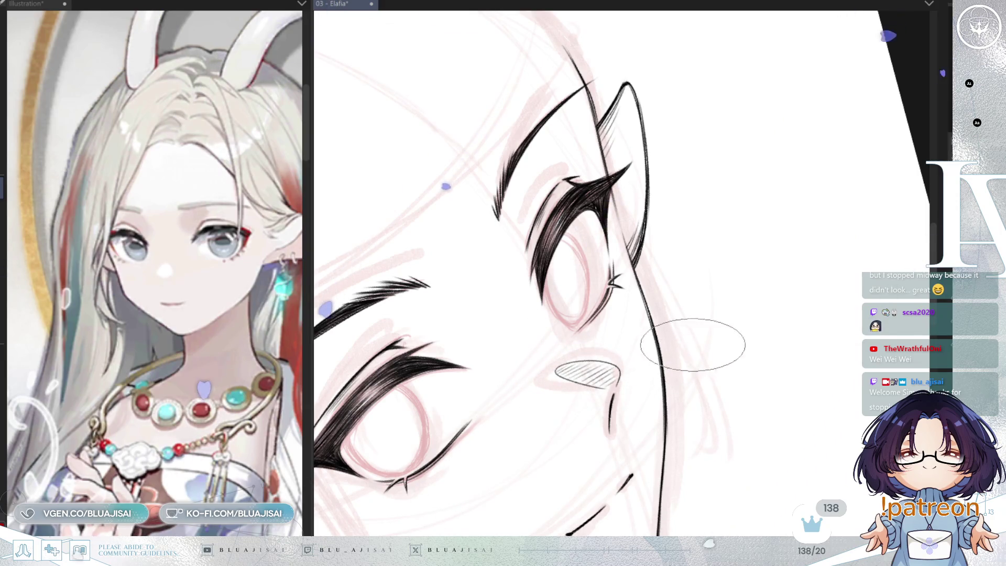
scroll(685, 342, "down", 2)
key("asciicircum")
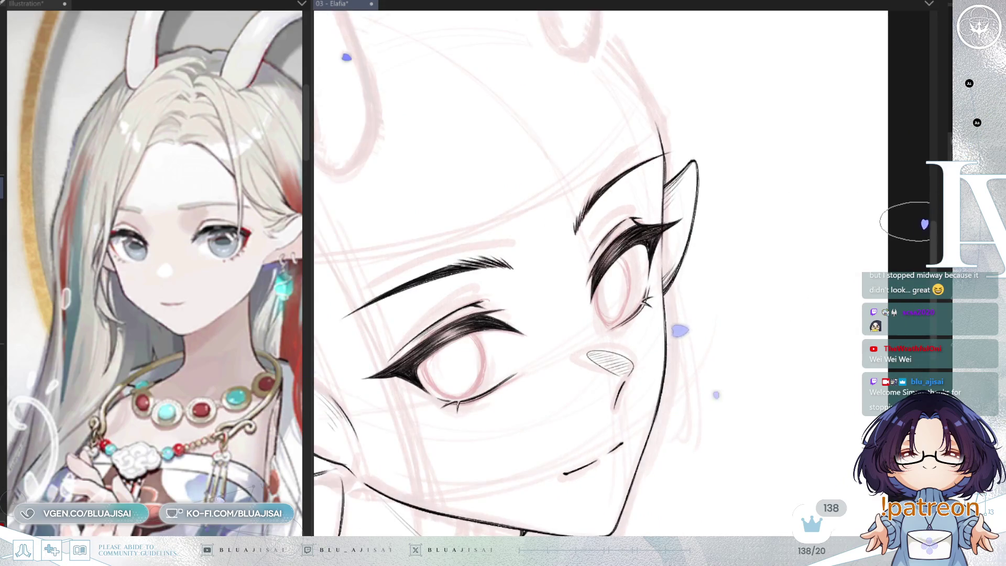
key("h")
scroll(621, 283, "up", 2)
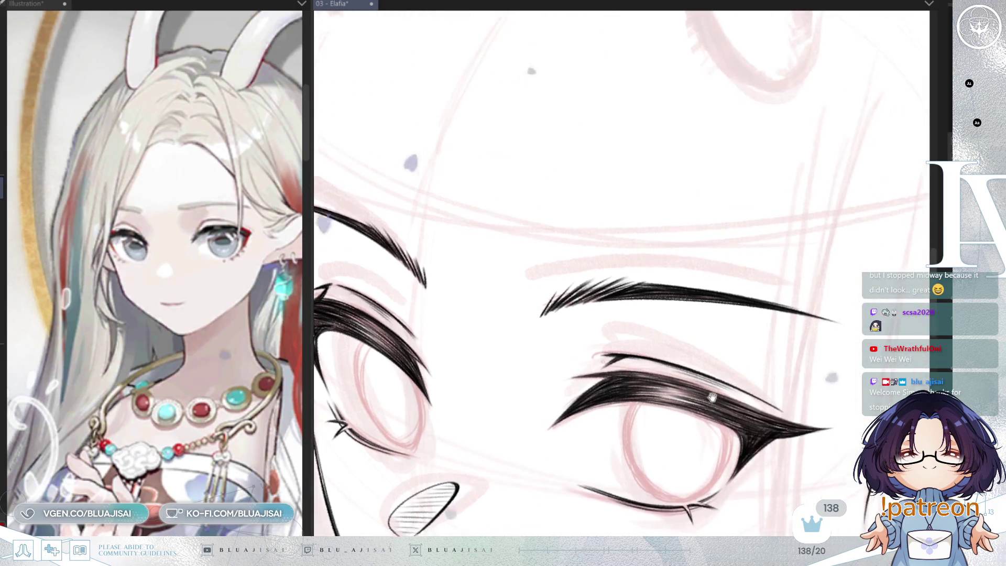
mouse_move(873, 370)
left_mouse_down()
mouse_move(717, 362)
mouse_move(709, 289)
left_mouse_up()
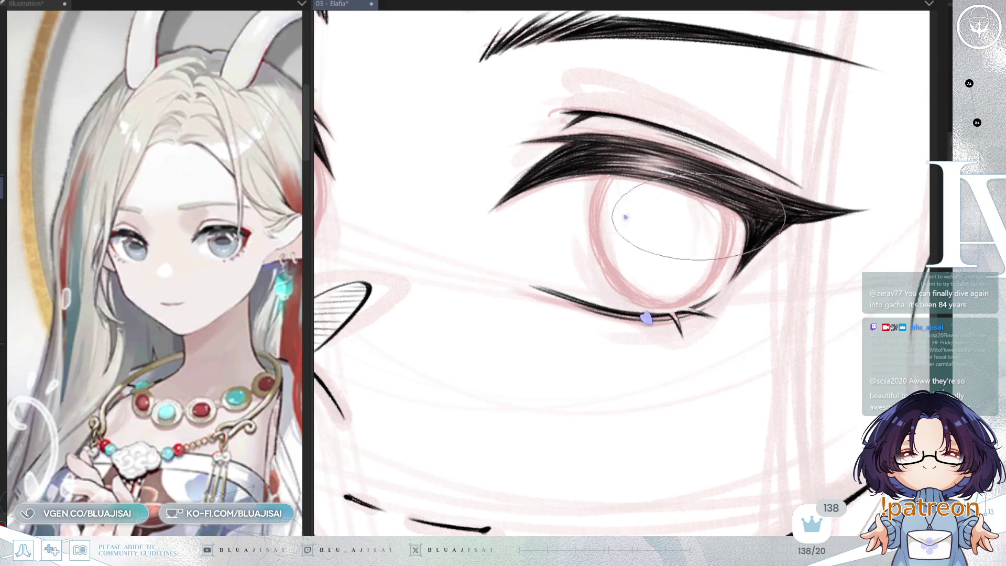
scroll(684, 205, "down", 3)
- Focus the Illustration reference pane and switch it to the 01 - Sui drawing
left_click_drag(684, 204, 549, 219)
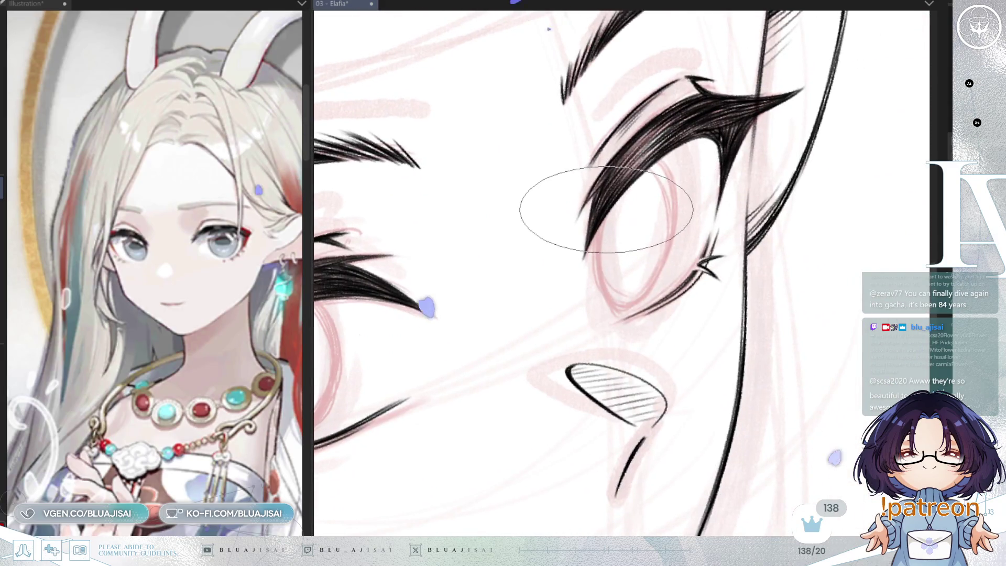
left_click(246, 349)
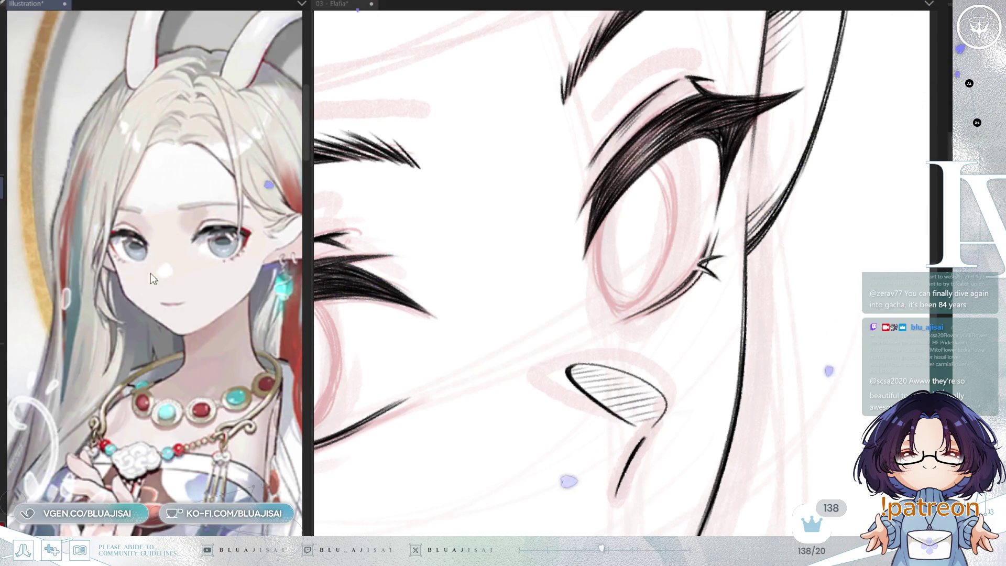
key("ctrl+Tab")
scroll(167, 481, "up", 5)
- Center the Sui reference closely on its eye and angle the Elafia view for the iris stroke
left_click_drag(167, 481, 167, 283)
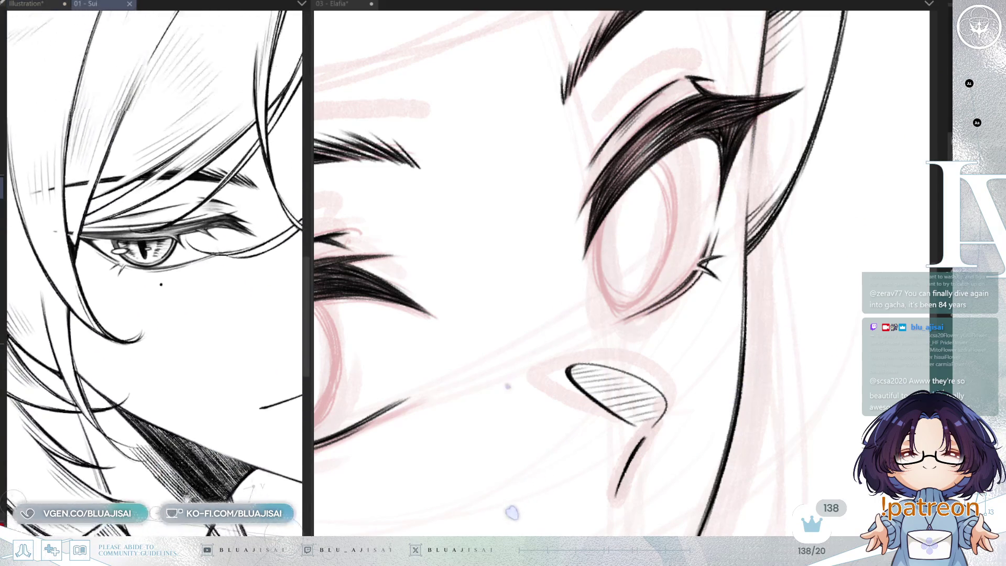
scroll(420, 301, "up", 2)
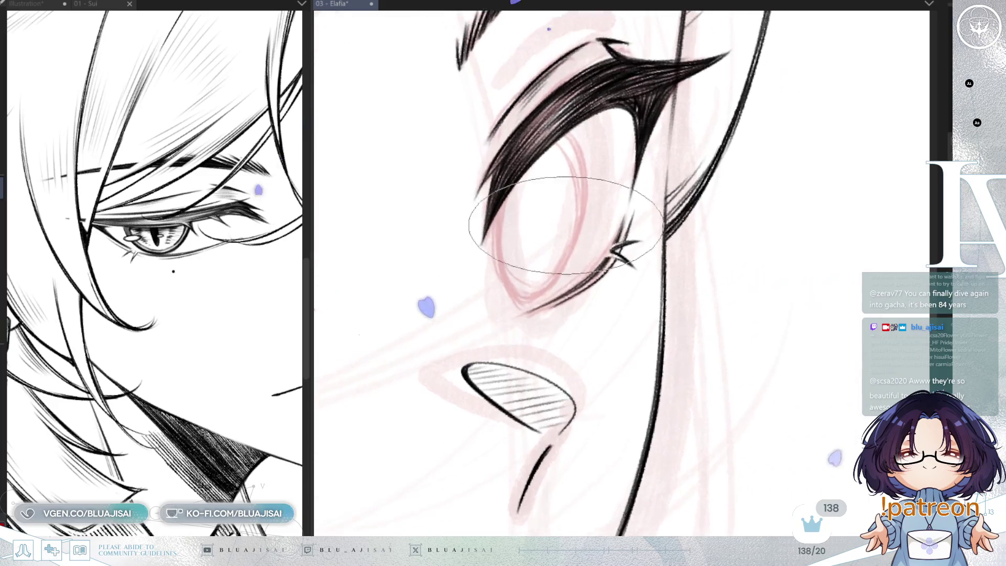
left_click_drag(421, 302, 453, 171)
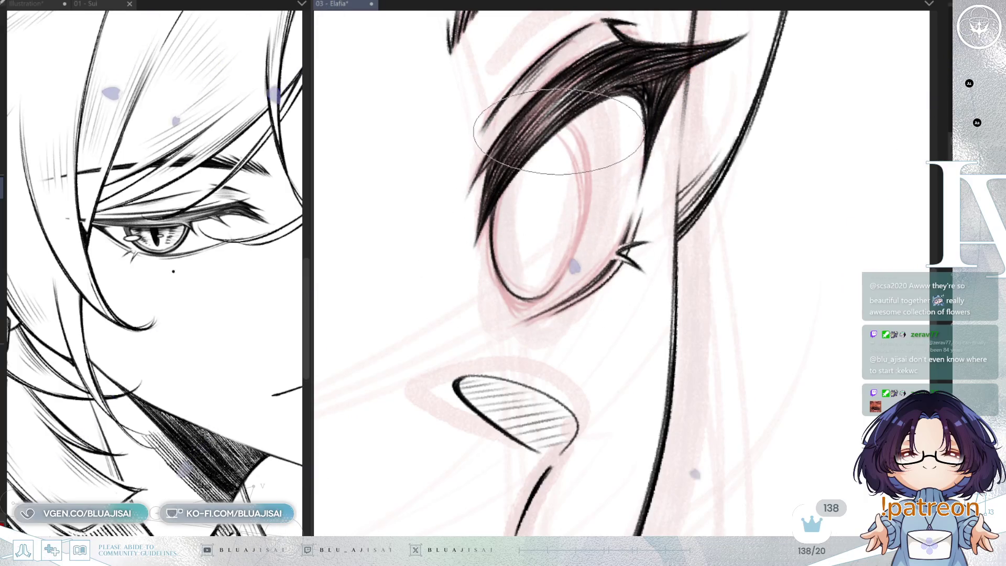
key("minus")
key("minus")
key("asciicircum")
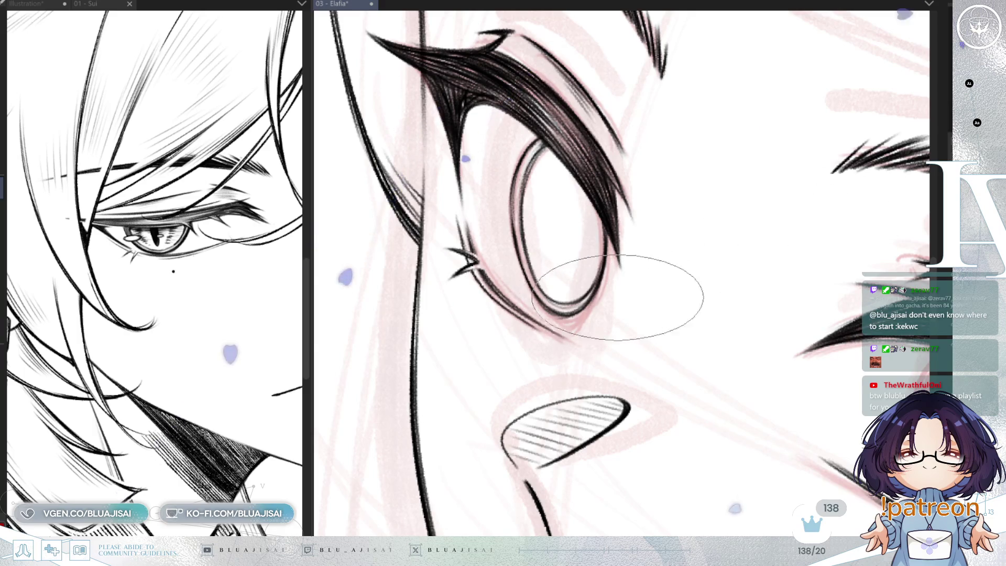
- Shift the view across the eye beside the ear while inking its iris, ending on both eyes
left_click_drag(613, 299, 727, 299)
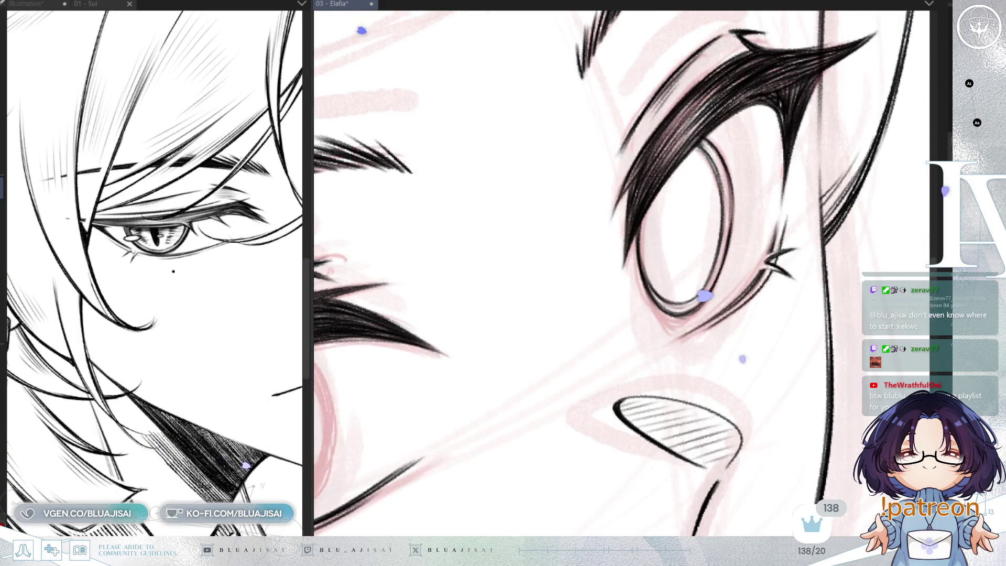
left_click_drag(681, 181, 562, 181)
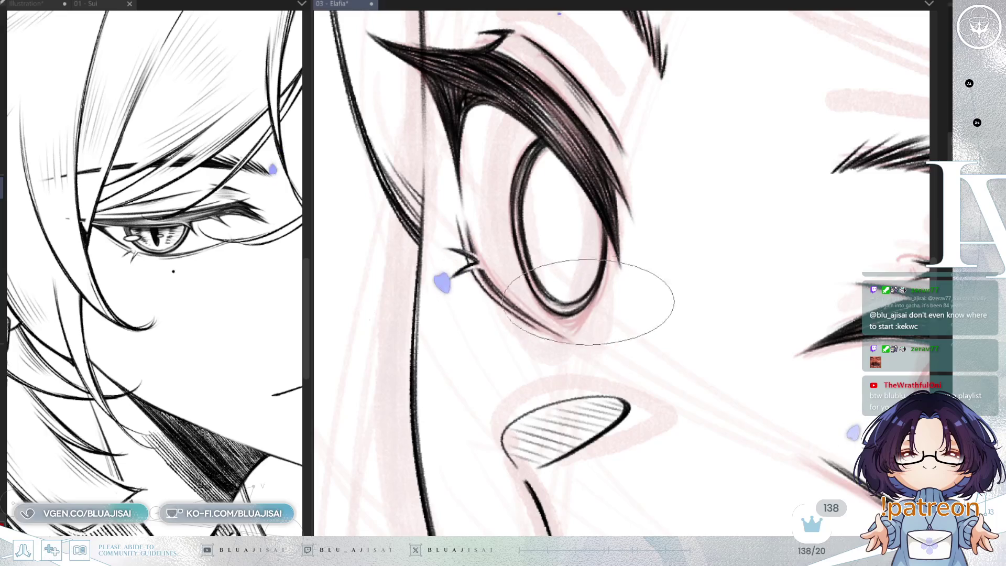
scroll(776, 340, "down", 1)
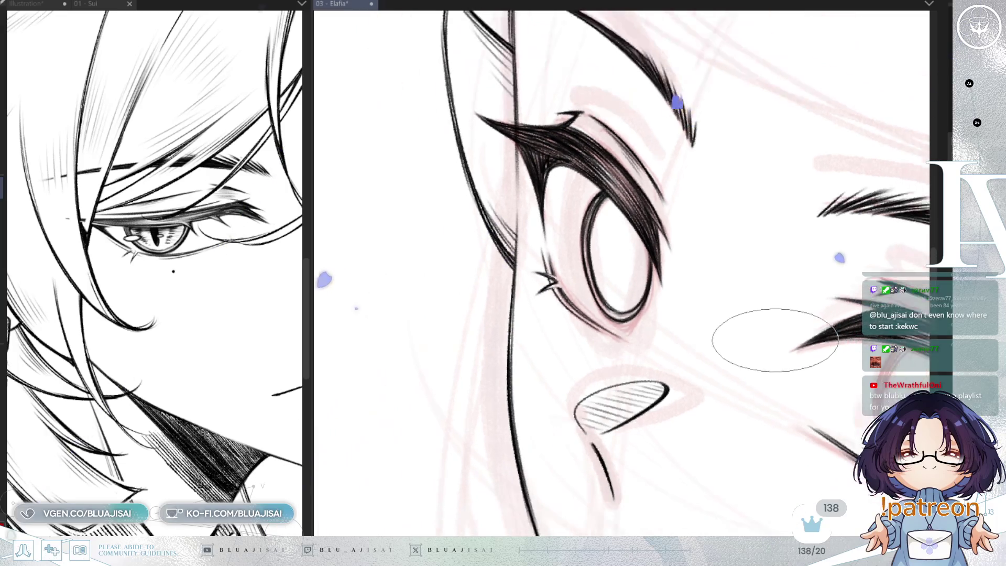
scroll(777, 340, "down", 1)
scroll(786, 162, "down", 1)
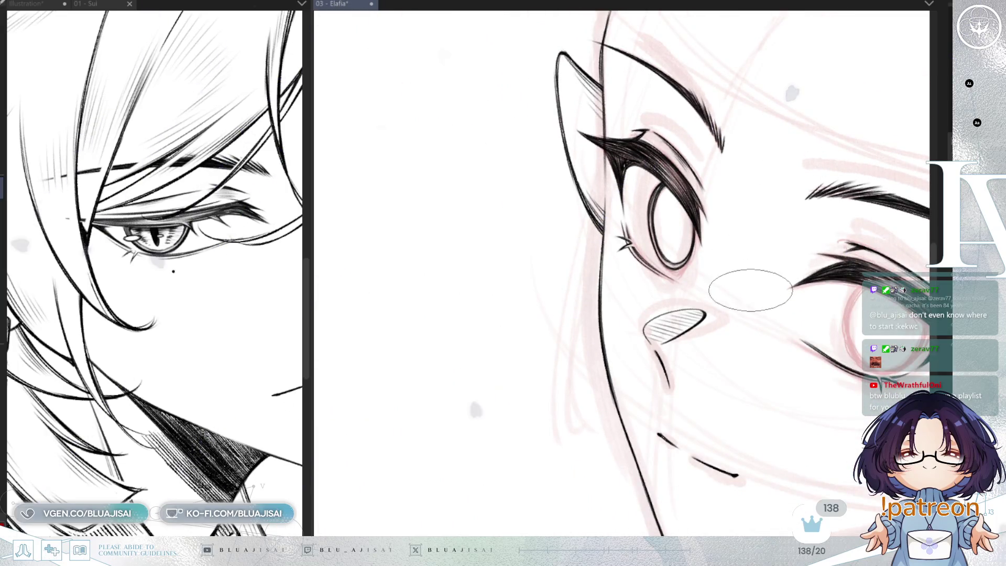
left_click_drag(750, 290, 658, 263)
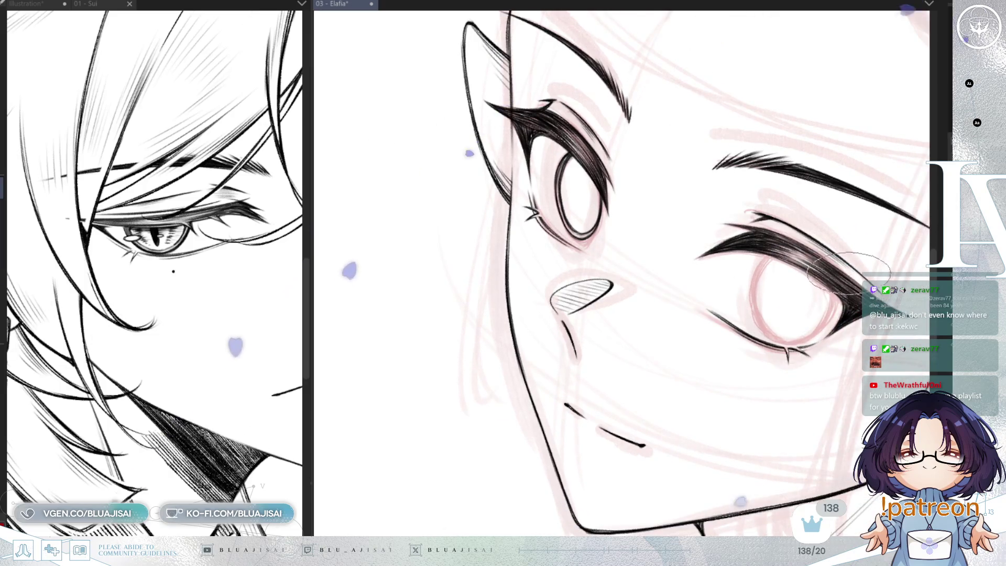
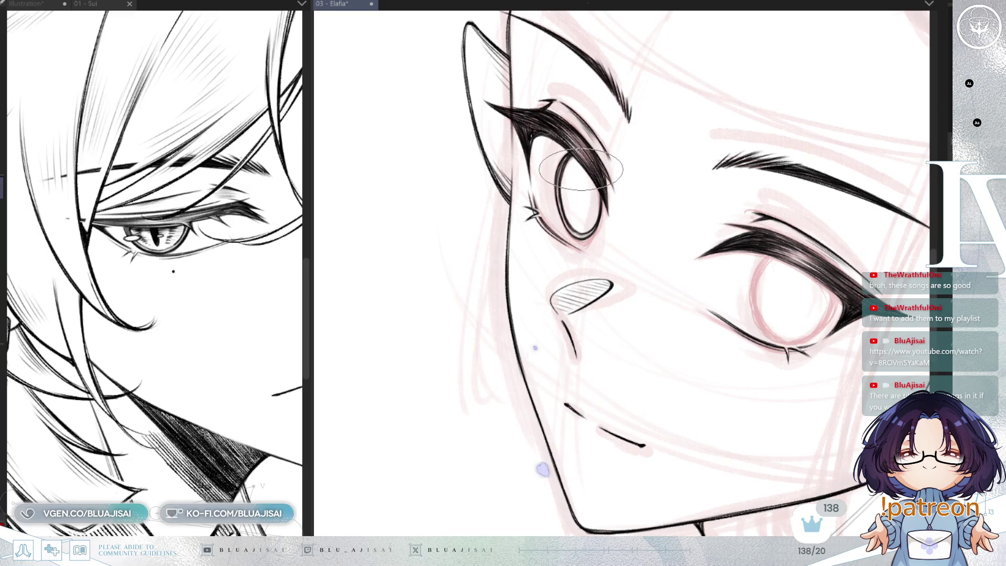
scroll(580, 168, "up", 2)
scroll(586, 196, "up", 2)
scroll(586, 228, "up", 1)
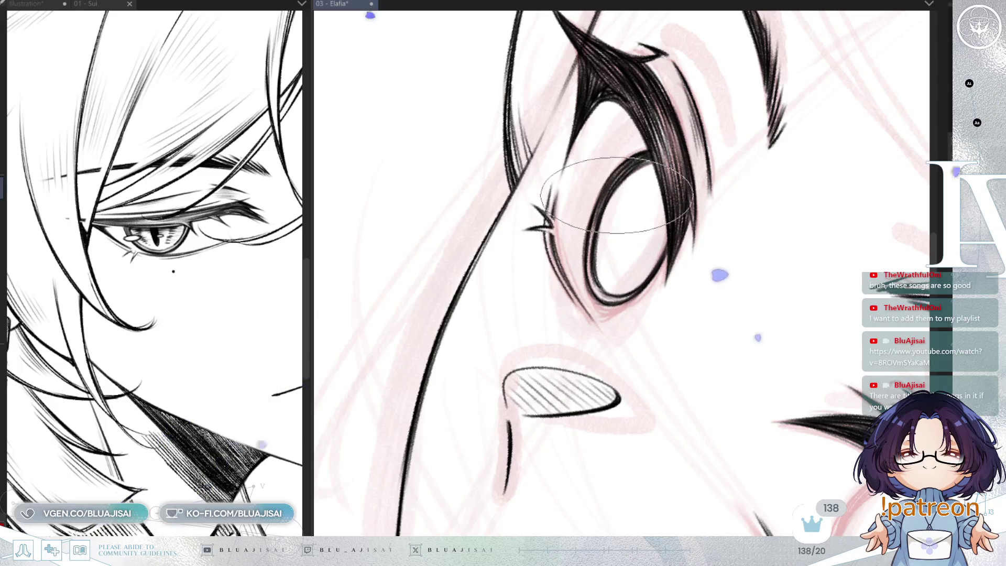
- Level and flip the view of the eye, then ink a denser stroke under the inner upper lid
key("minus")
key("h")
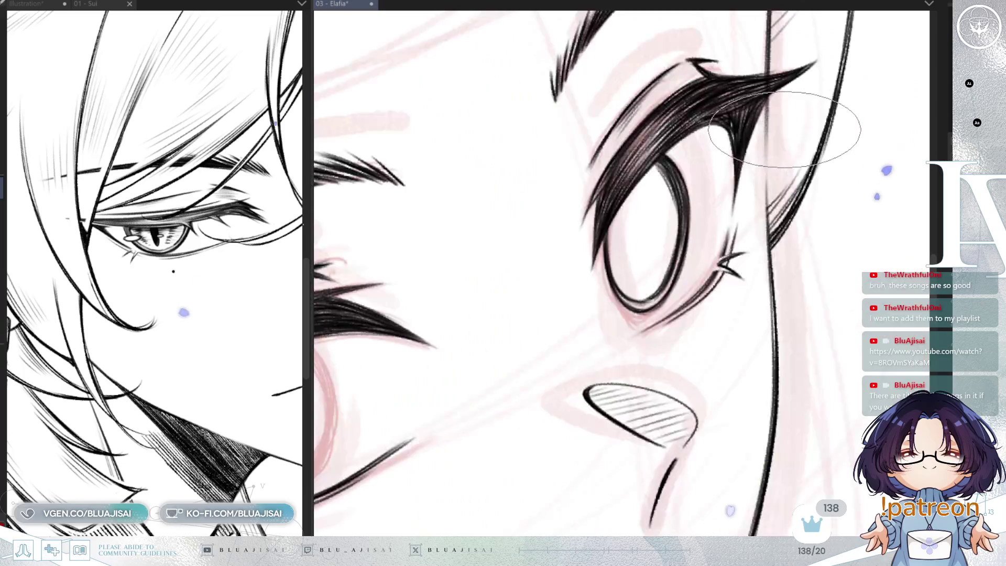
key("End")
key("h")
key("h")
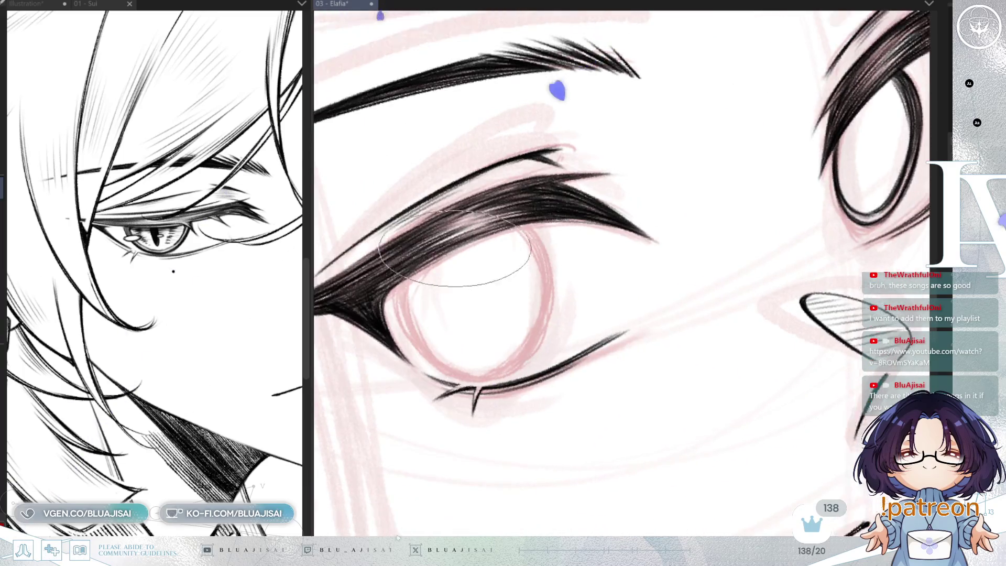
left_click_drag(431, 287, 507, 176)
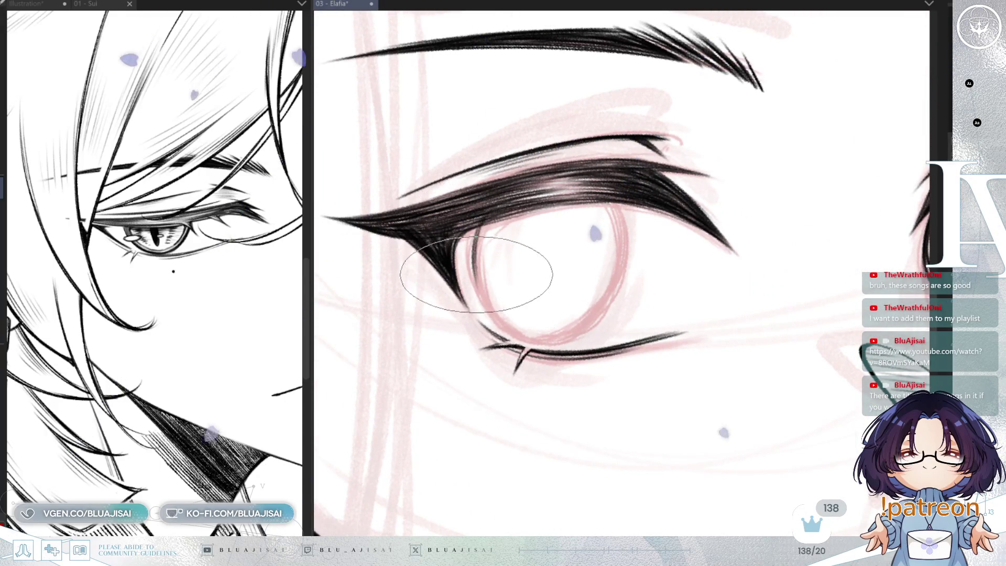
left_click_drag(527, 226, 440, 260)
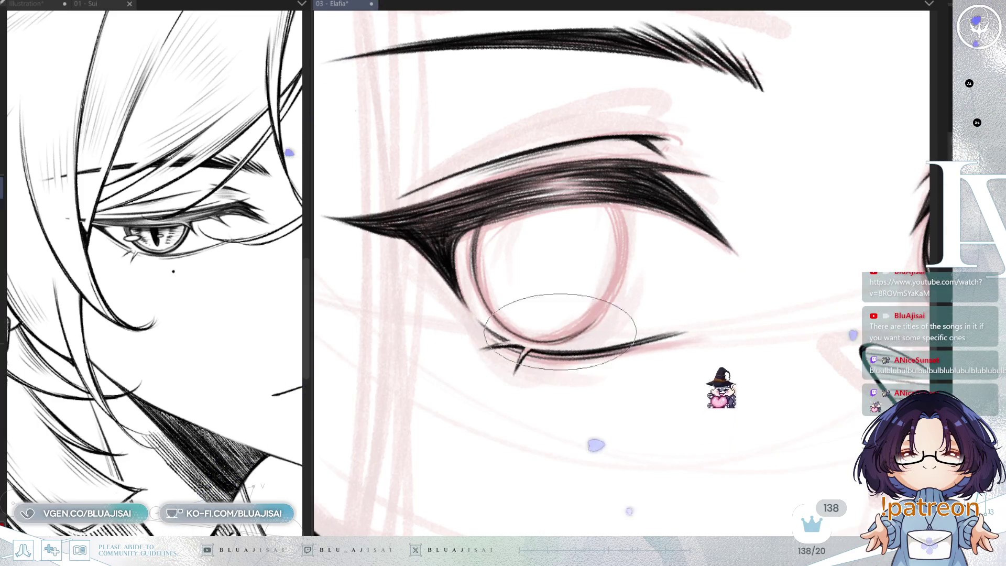
scroll(577, 312, "up", 1)
scroll(573, 225, "up", 1)
scroll(659, 208, "up", 1)
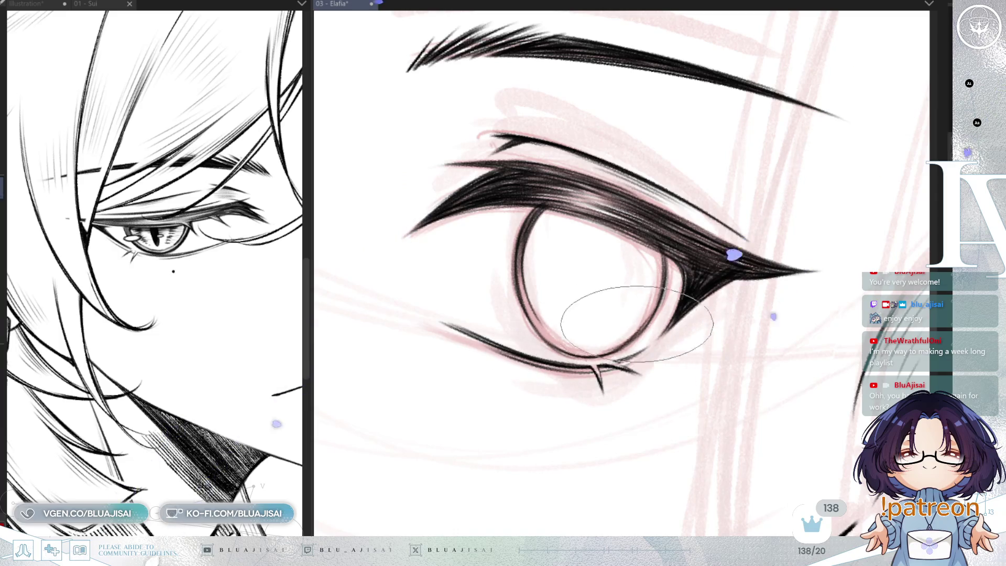
- Rotate the view around the eye while inking the iris circle and upper lashes
key("minus")
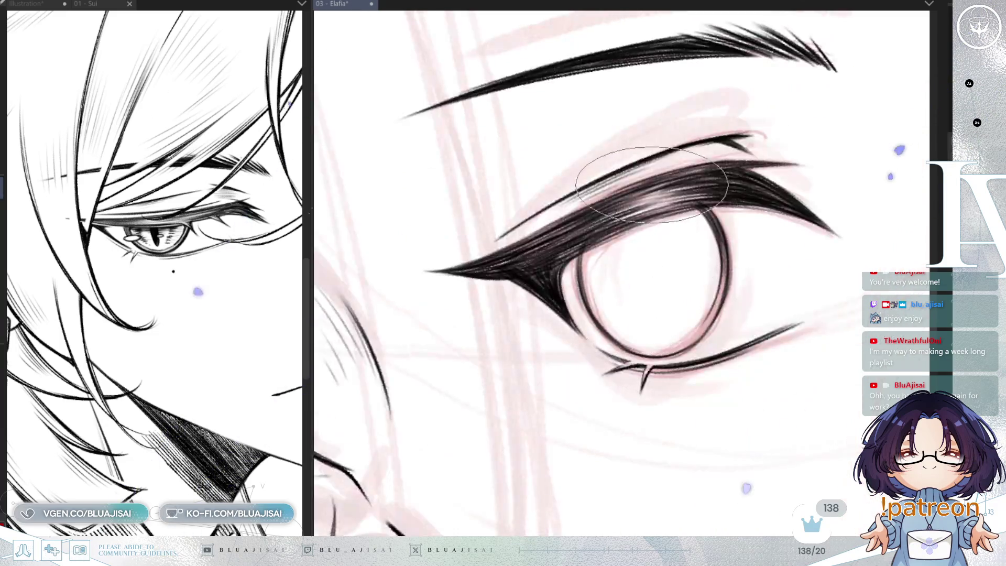
scroll(657, 276, "up", 2)
- Rotate the view clockwise and back while building tapered lash strokes on the outer eye
key("minus")
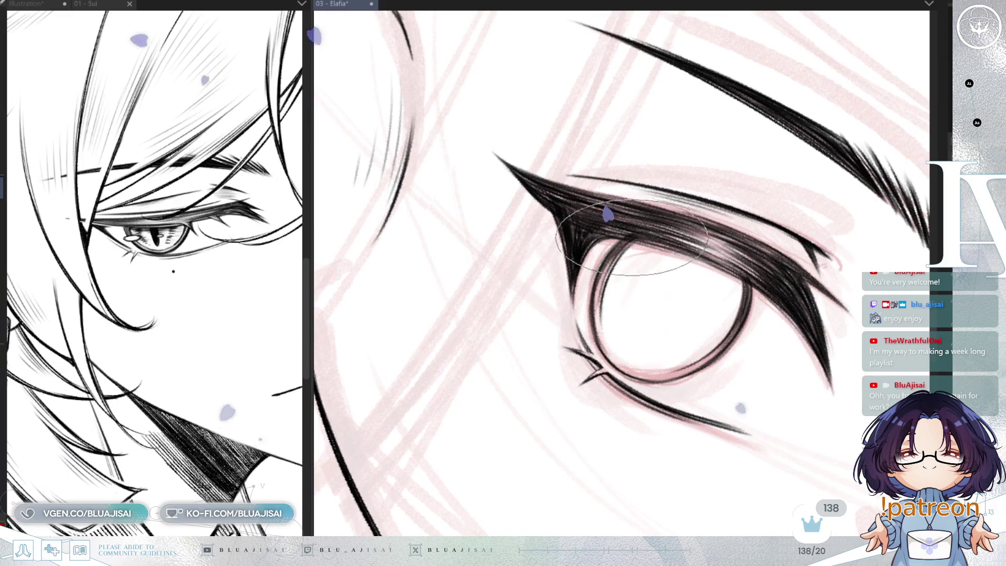
key("minus")
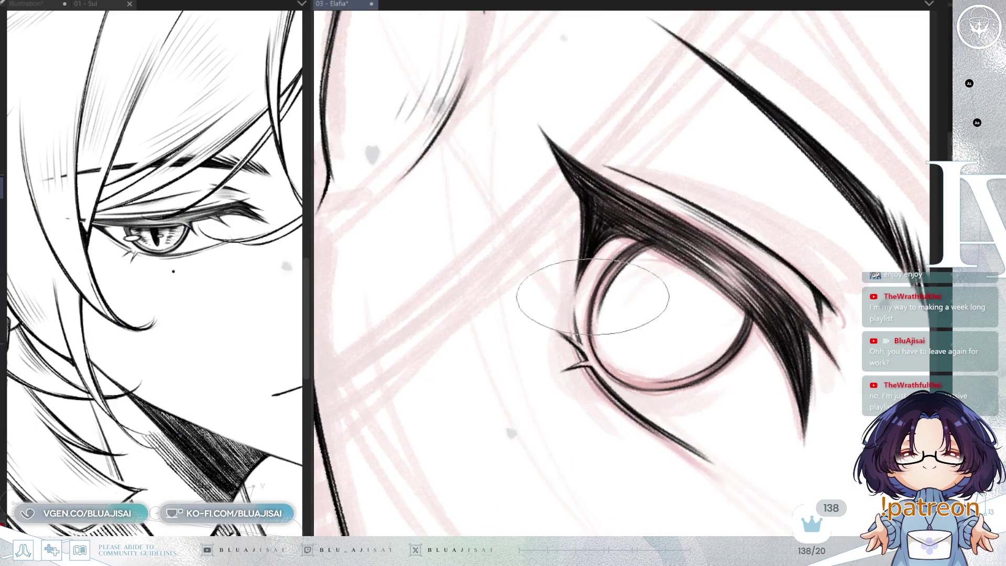
key("minus")
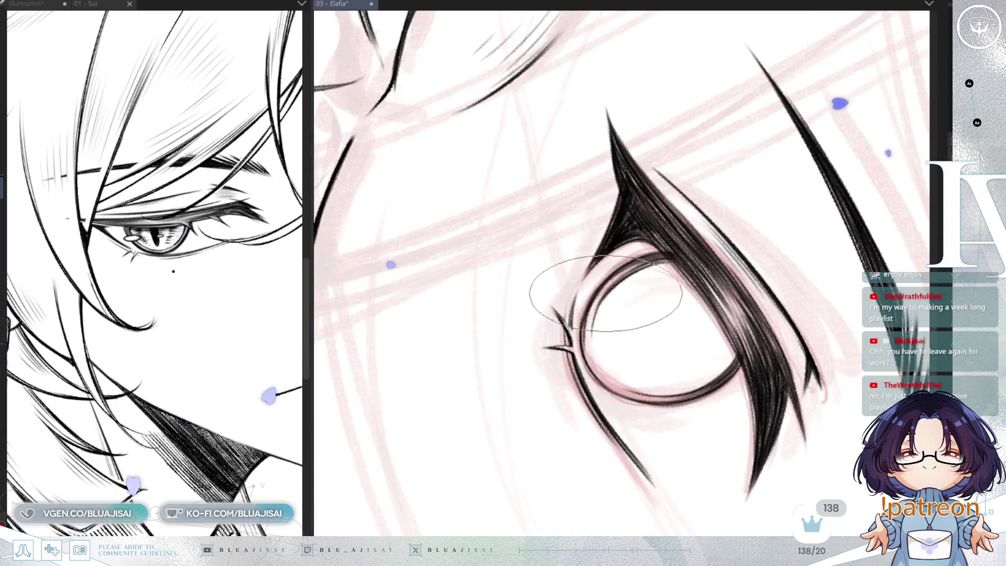
key("minus")
key("minus")
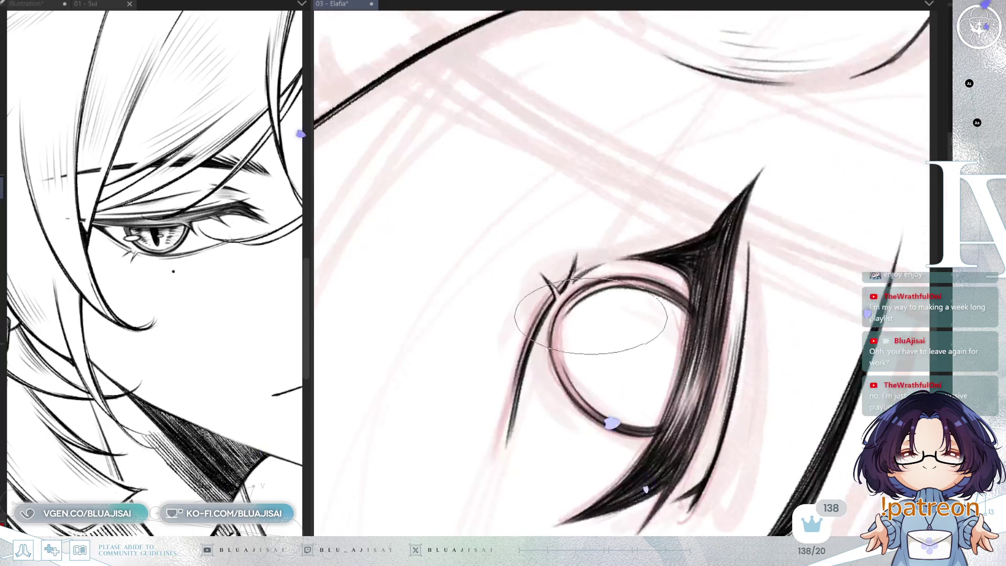
key("minus")
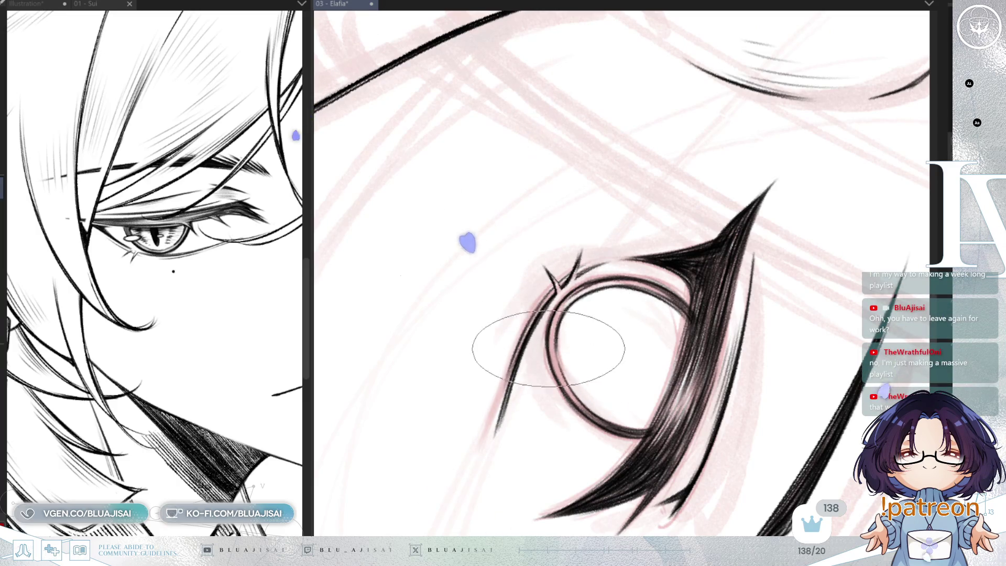
key("minus")
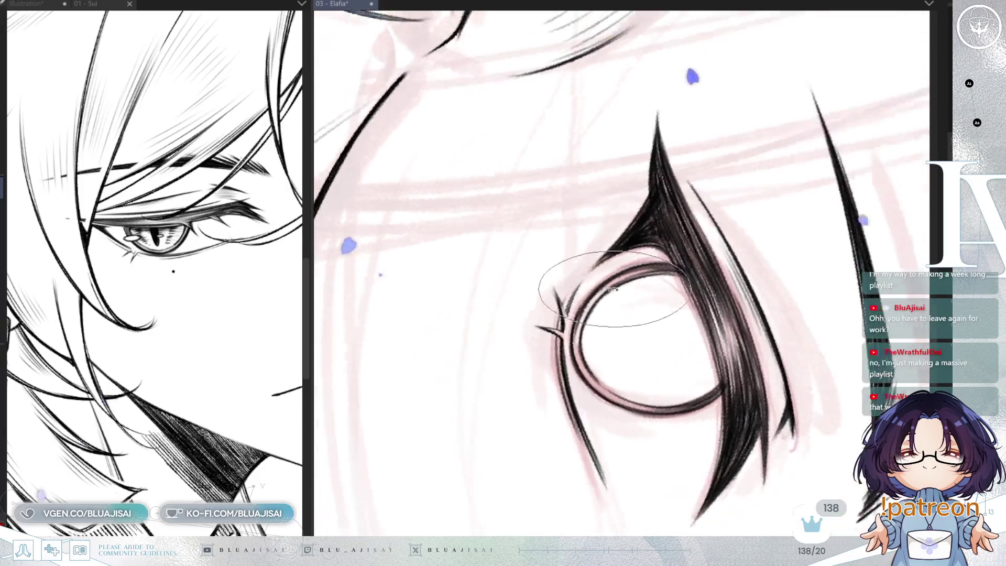
key("minus")
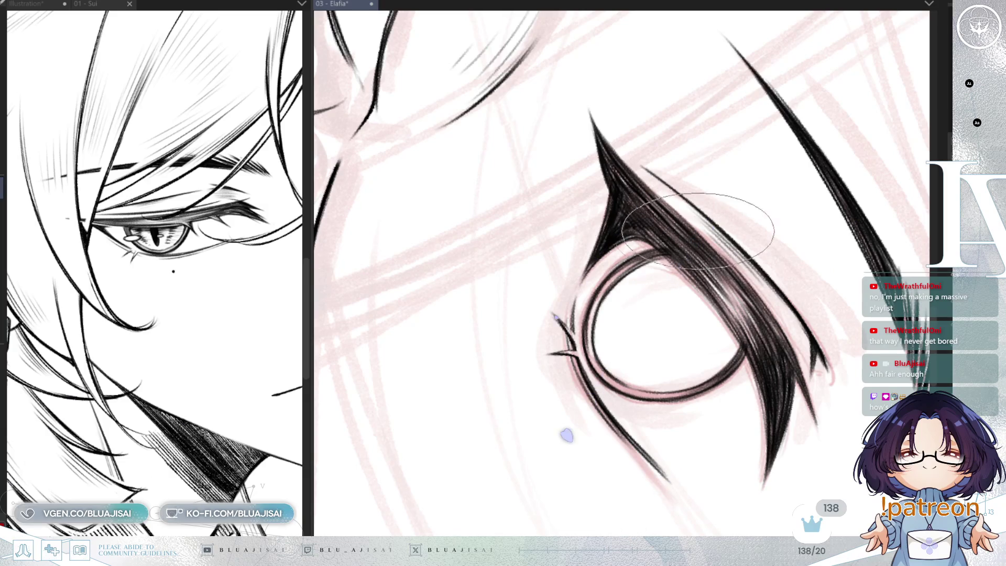
- Keep the eye level and mirrored while thickening the lid, lashes and iris ring
key("minus")
key("minus")
key("minus")
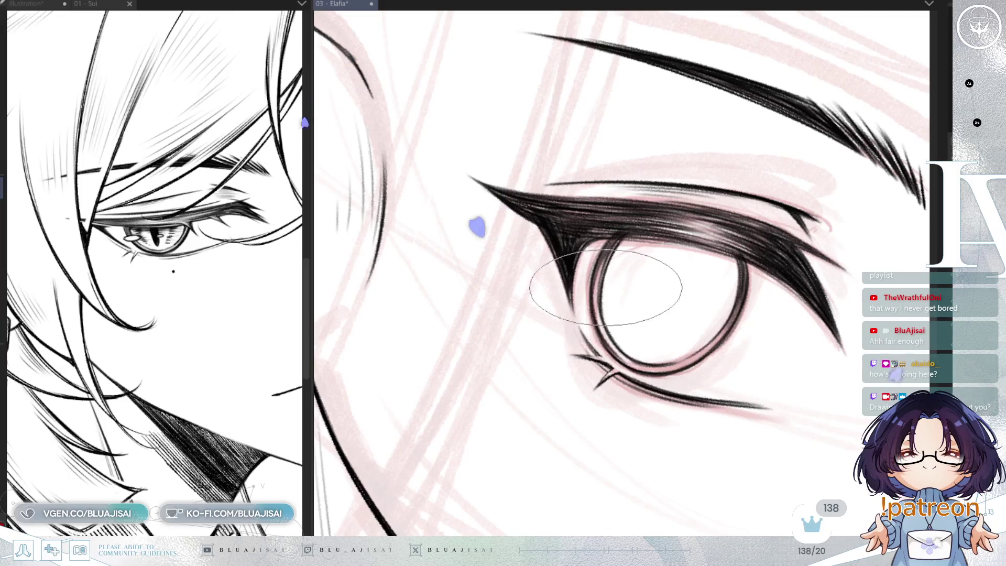
key("minus")
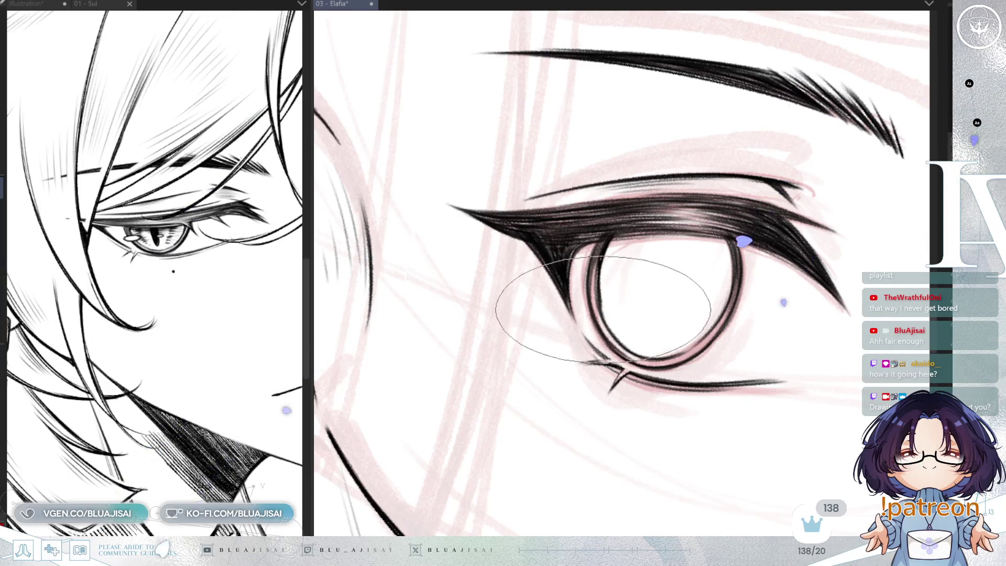
scroll(627, 287, "up", 2)
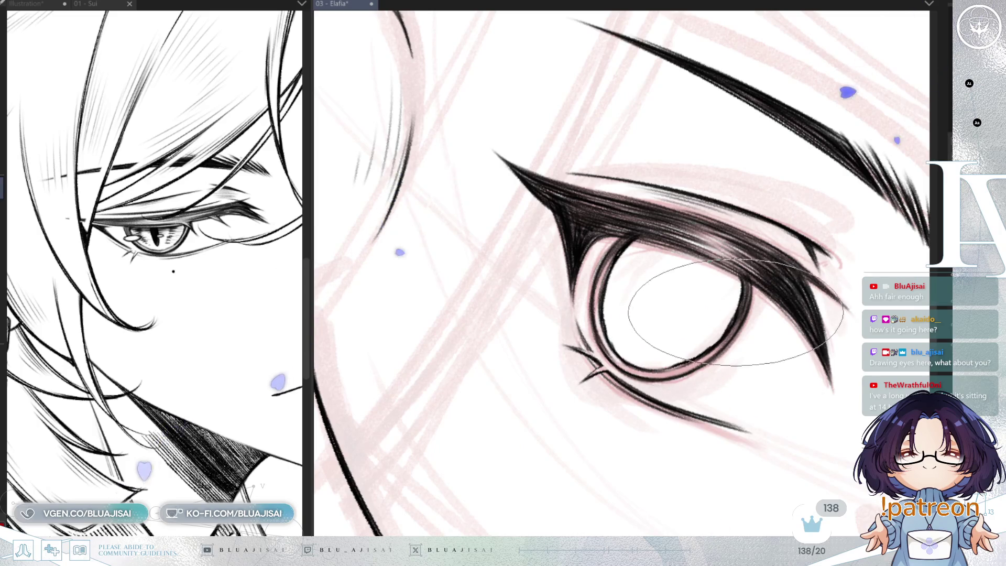
key("-")
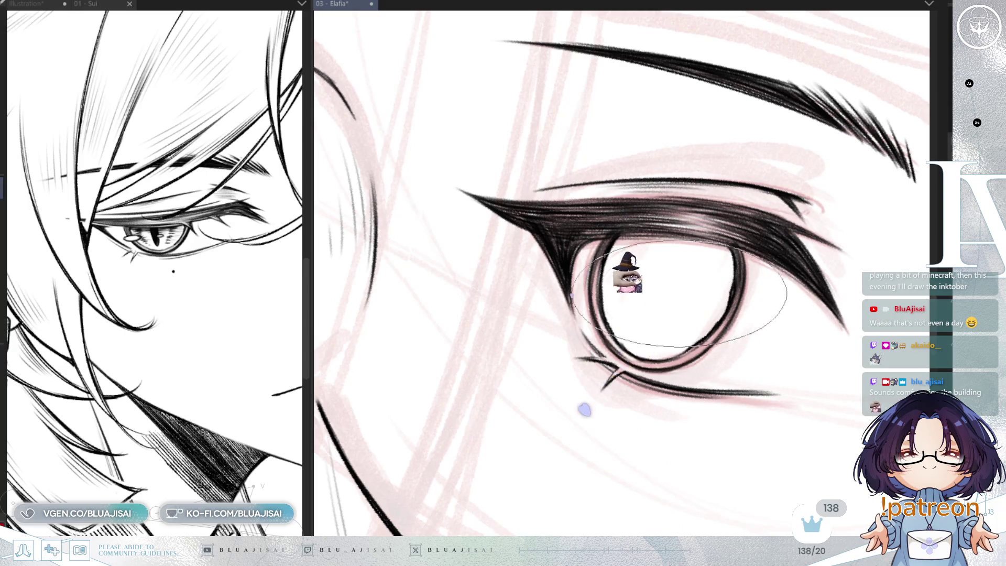
key("minus")
key("h")
scroll(727, 311, "down", 3)
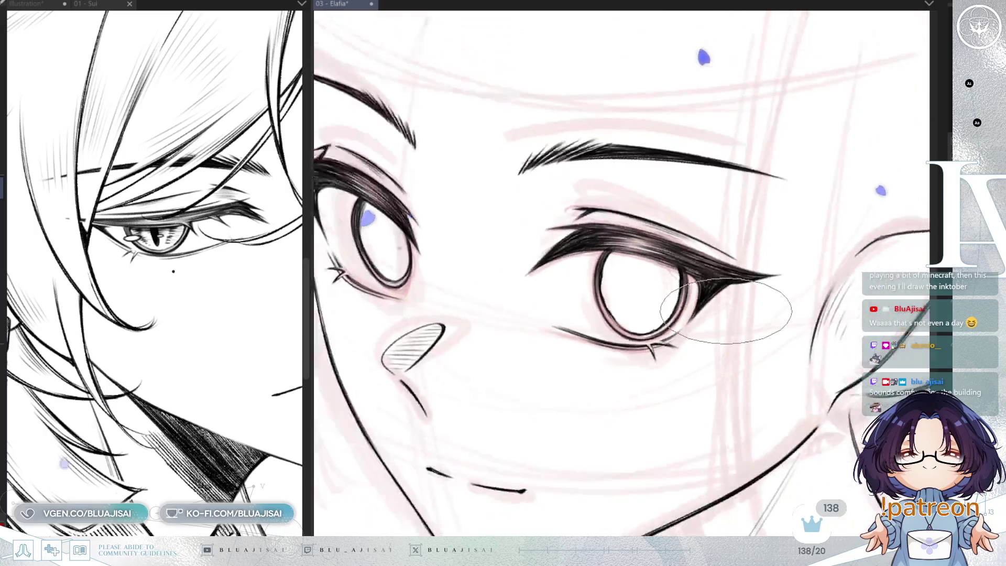
- Bring the whole face into view and undo a stroke while working on the left eye's pupil
left_click_drag(550, 393, 603, 427)
scroll(479, 264, "up", 2)
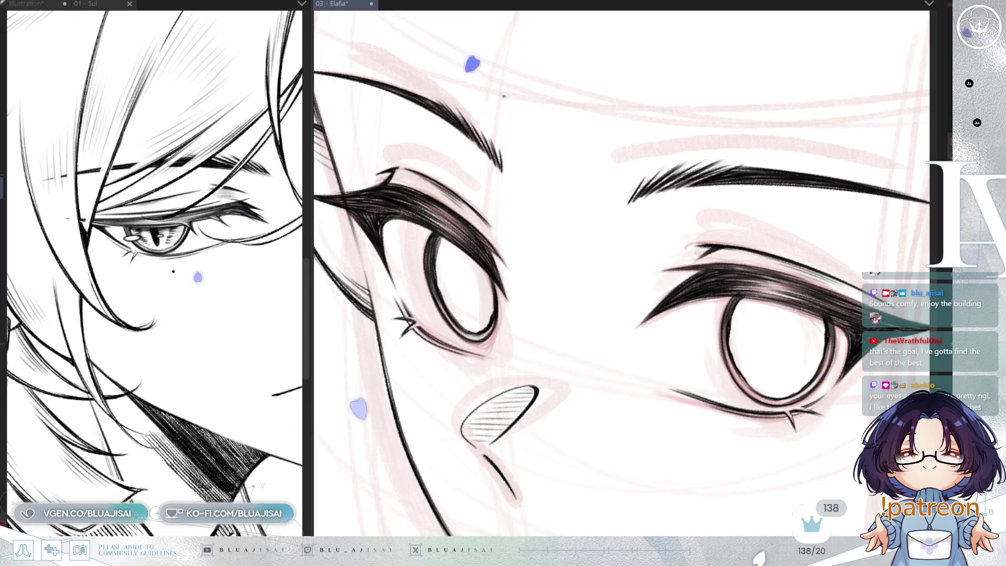
left_click_drag(681, 328, 739, 247)
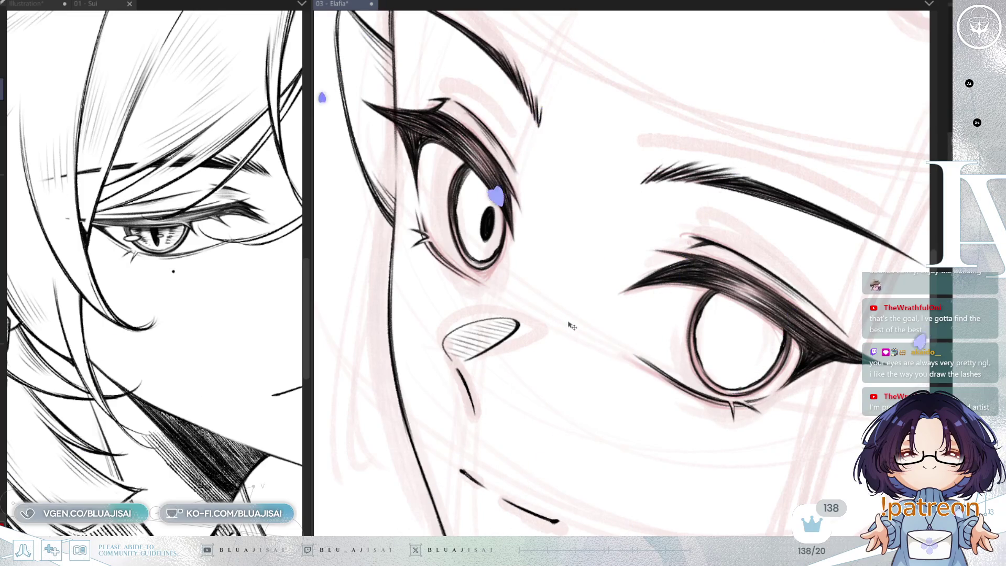
key("ctrl+z")
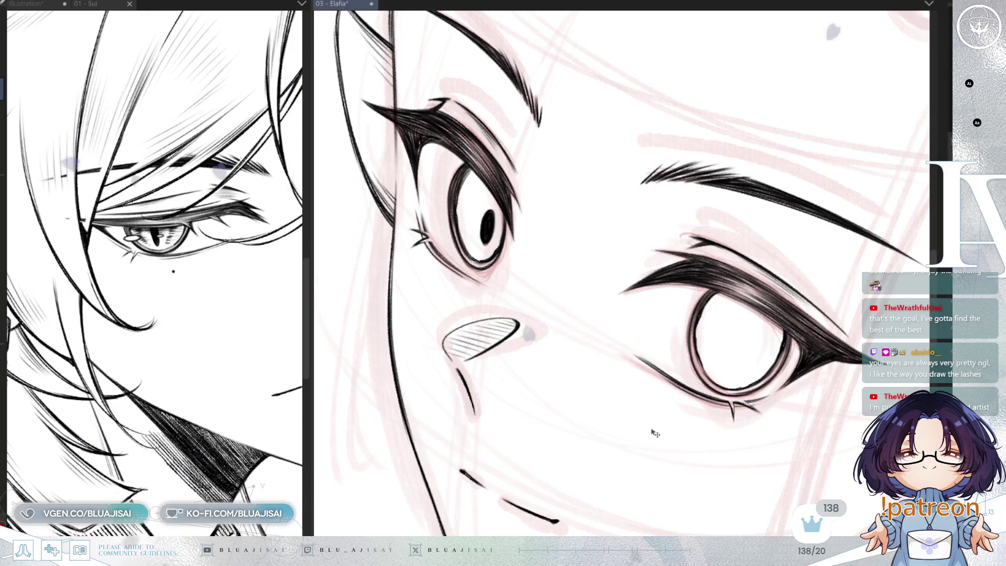
- Move the copied pupil into the right eye and nudge it into place with transform
left_click_drag(640, 387, 836, 455)
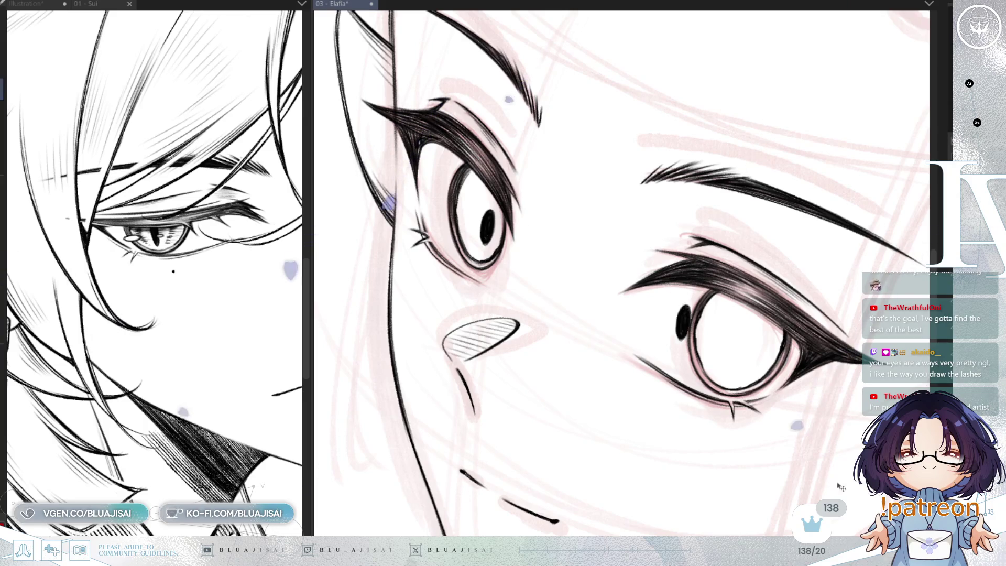
key("ctrl+t")
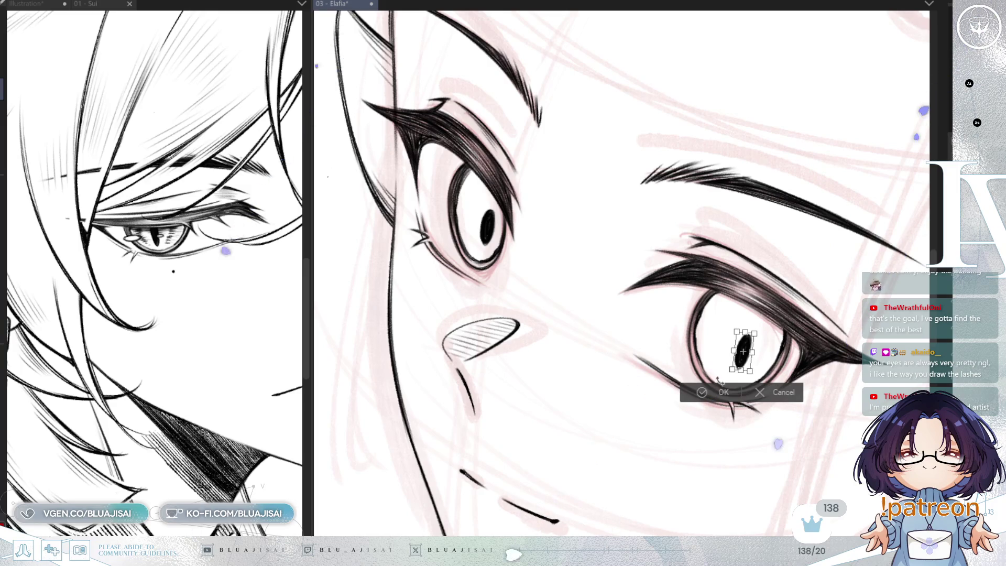
left_click_drag(749, 371, 748, 369)
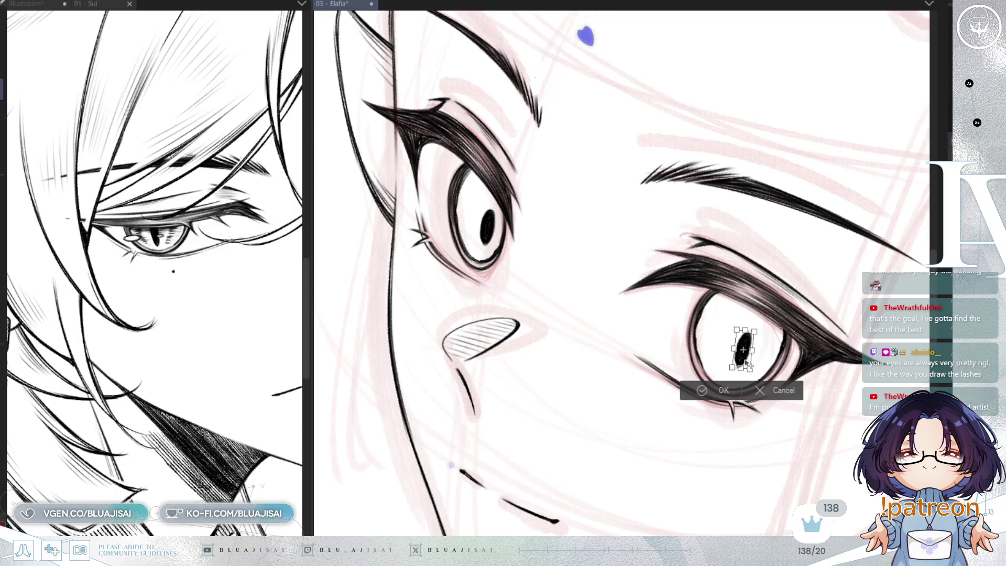
left_click(694, 393)
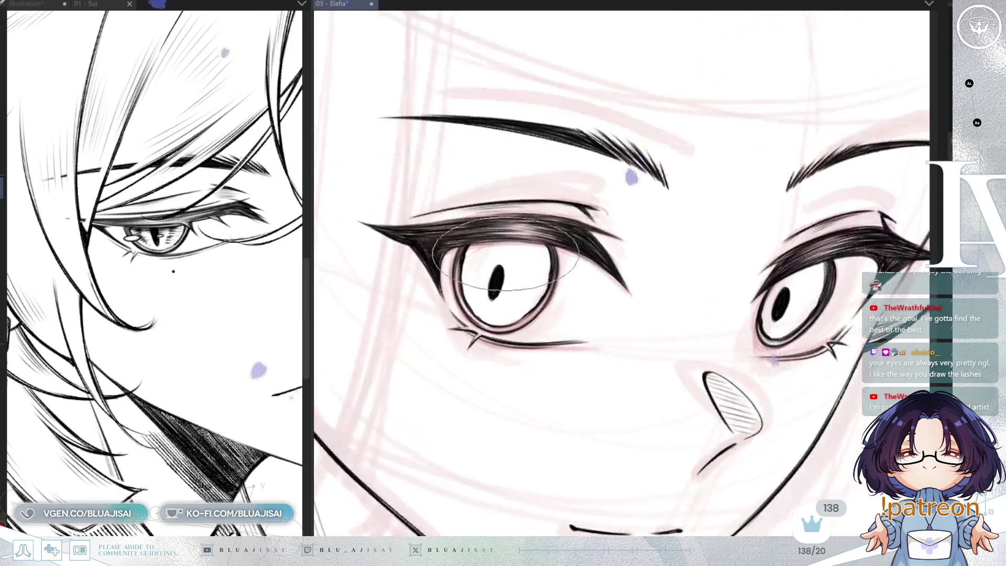
- Place and flatten an ellipse guide around the left iris, then delete it
left_click_drag(410, 225, 586, 311)
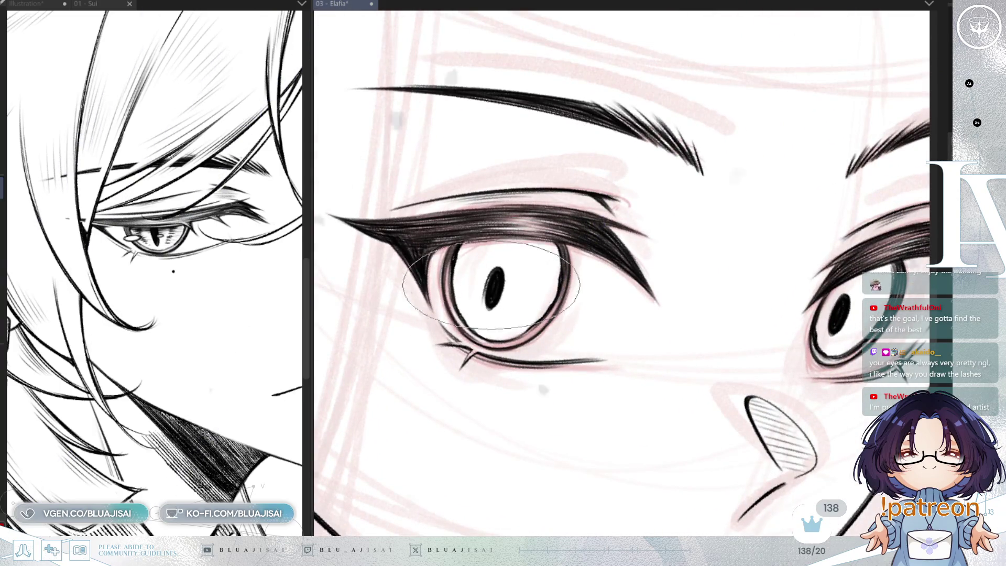
mouse_move(497, 268)
left_mouse_down()
mouse_move(489, 304)
mouse_move(496, 279)
left_mouse_up()
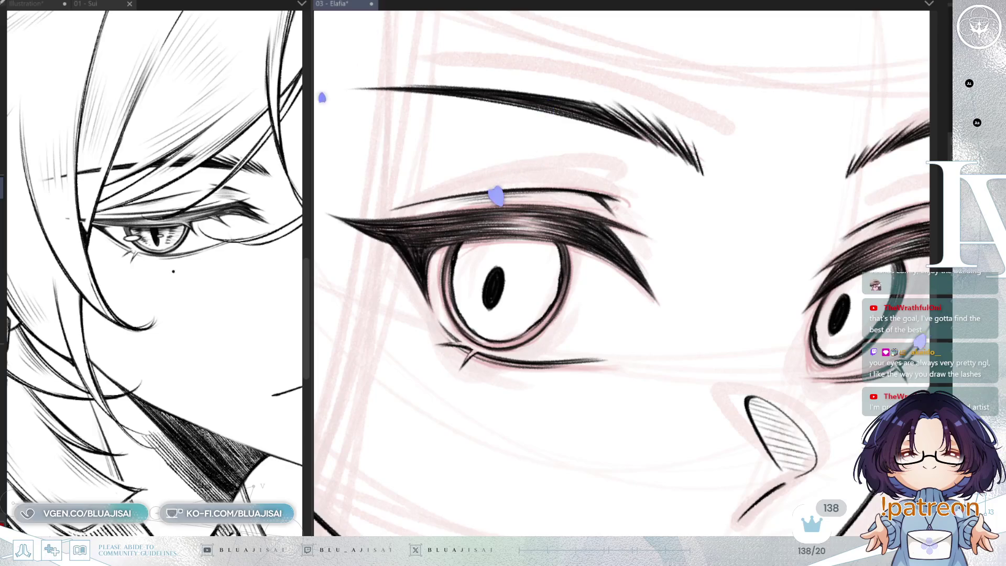
key("Delete")
key("Delete")
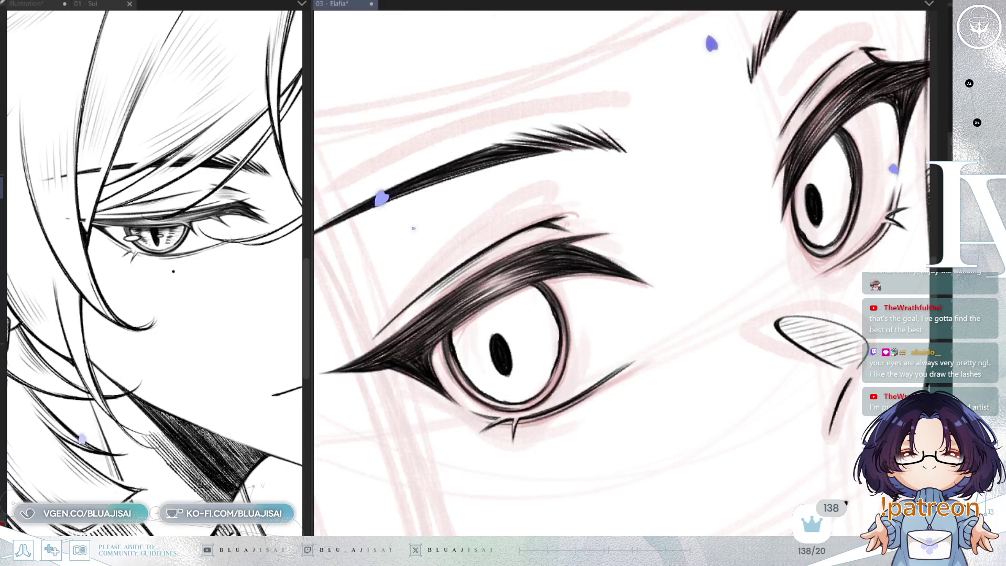
key("Delete")
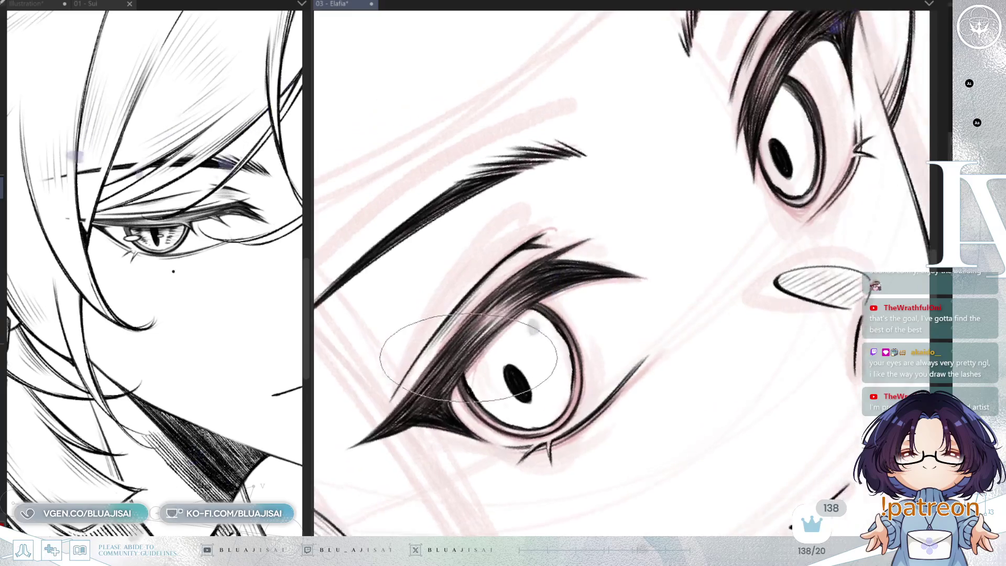
key("ctrl+z")
key("ctrl+y")
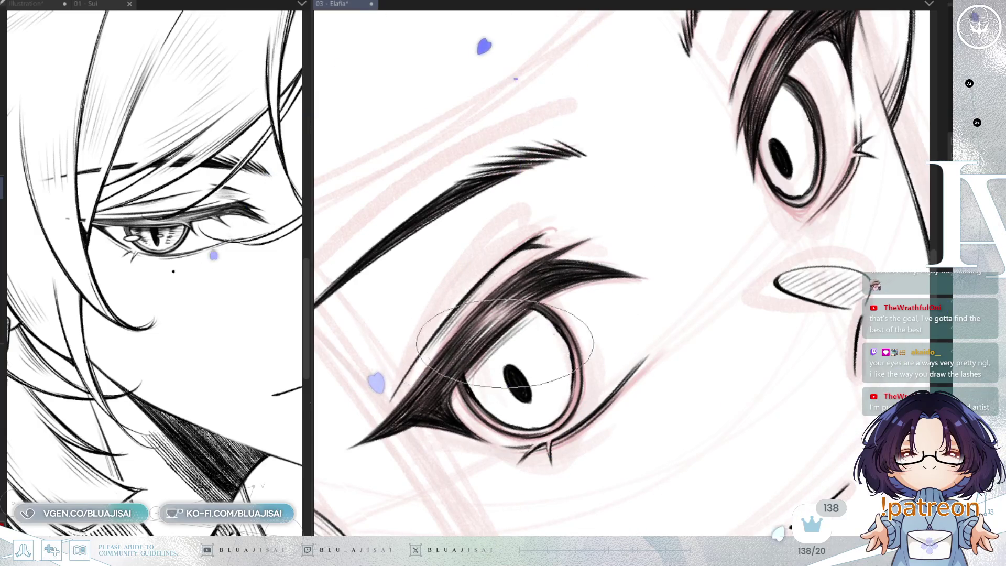
scroll(673, 314, "up", 1)
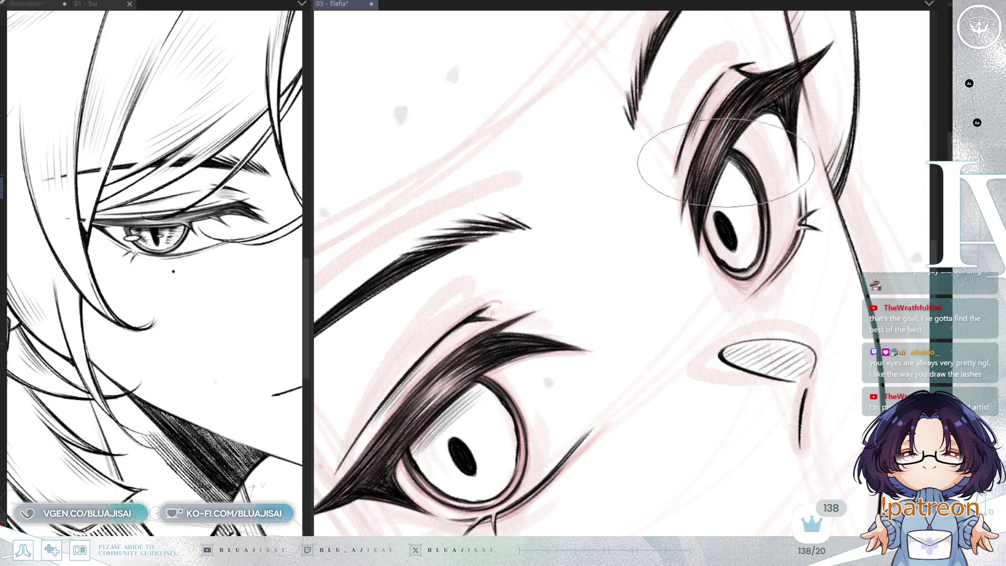
key("asciicircum")
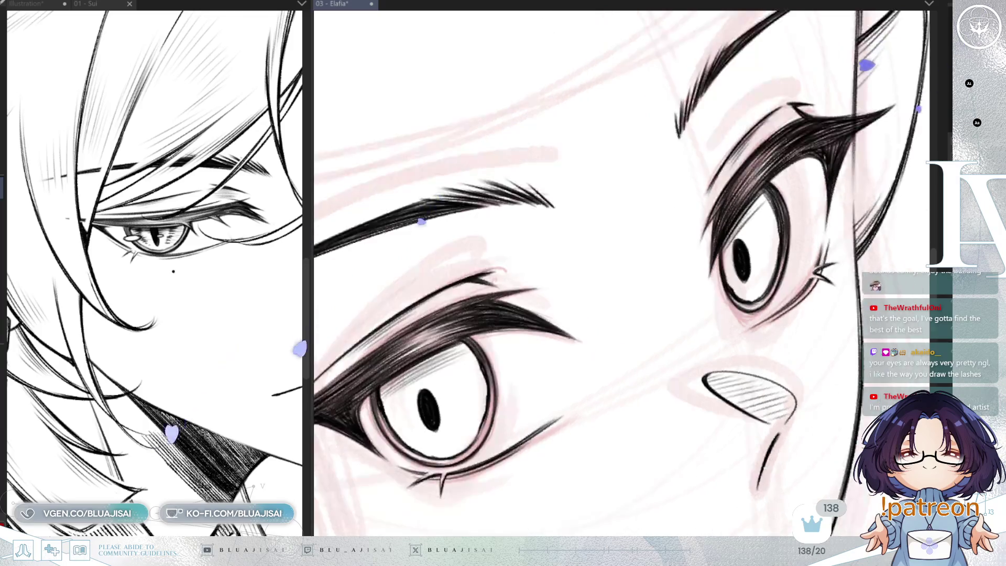
key("h")
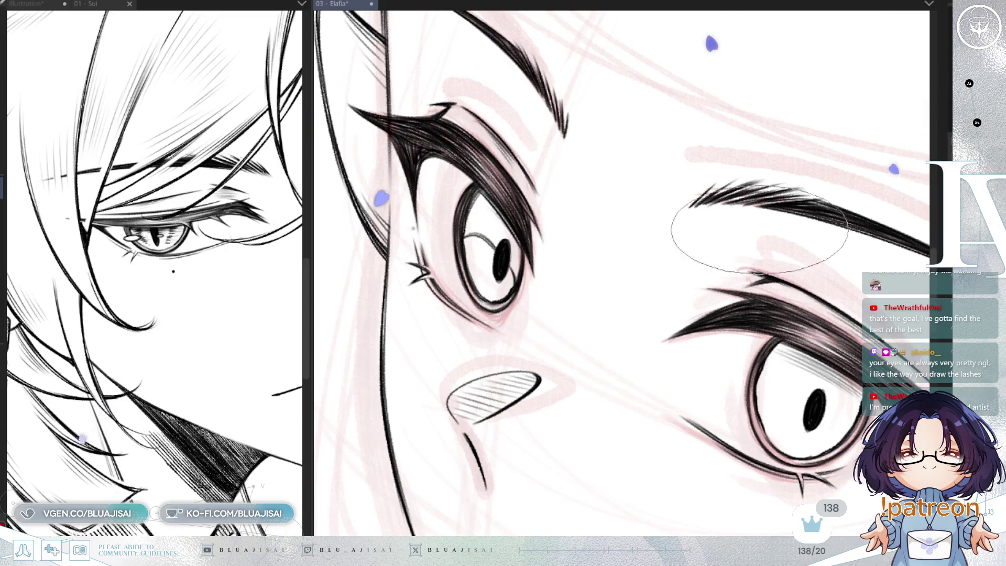
key("h")
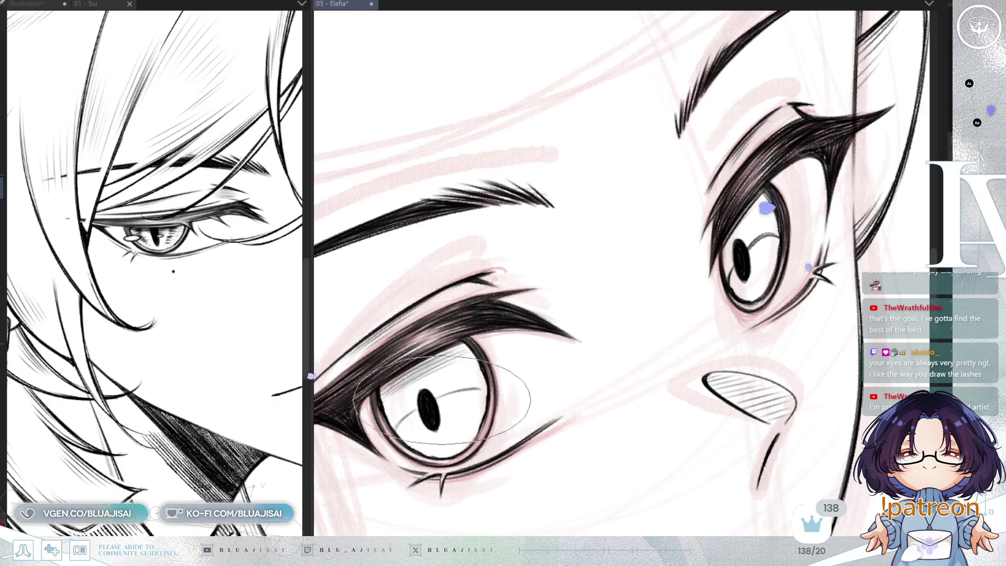
scroll(456, 393, "down", 2)
scroll(550, 315, "down", 2)
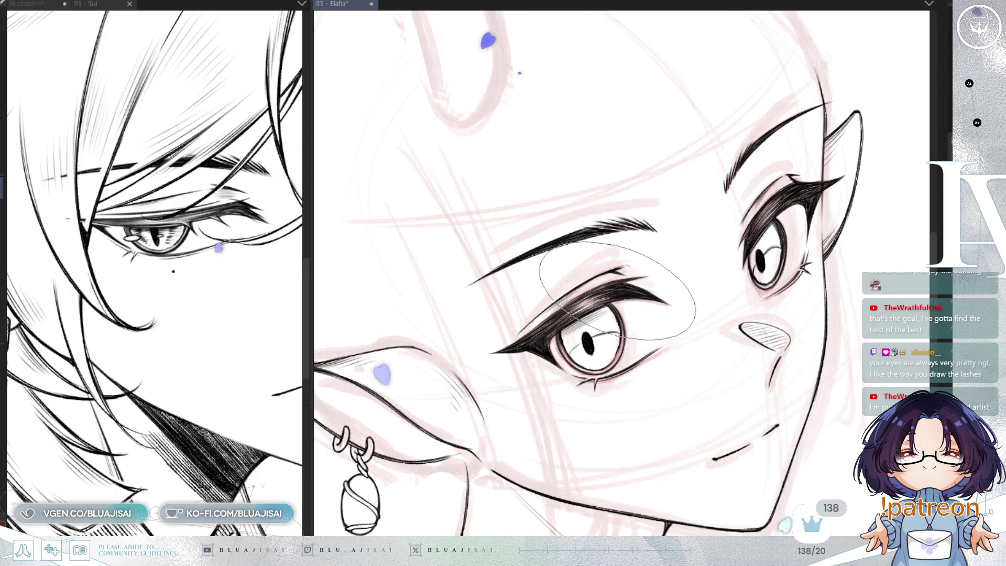
key("bracketleft")
key("bracketleft")
key("bracketleft")
- Hatch diagonal shading over the left eye's upper iris and a first pass on the right
mouse_move(606, 310)
left_mouse_down()
mouse_move(566, 345)
mouse_move(582, 350)
left_mouse_up()
mouse_move(744, 245)
left_mouse_down()
mouse_move(790, 214)
mouse_move(739, 247)
left_mouse_up()
mouse_move(798, 217)
left_mouse_down()
mouse_move(743, 253)
mouse_move(760, 236)
left_mouse_up()
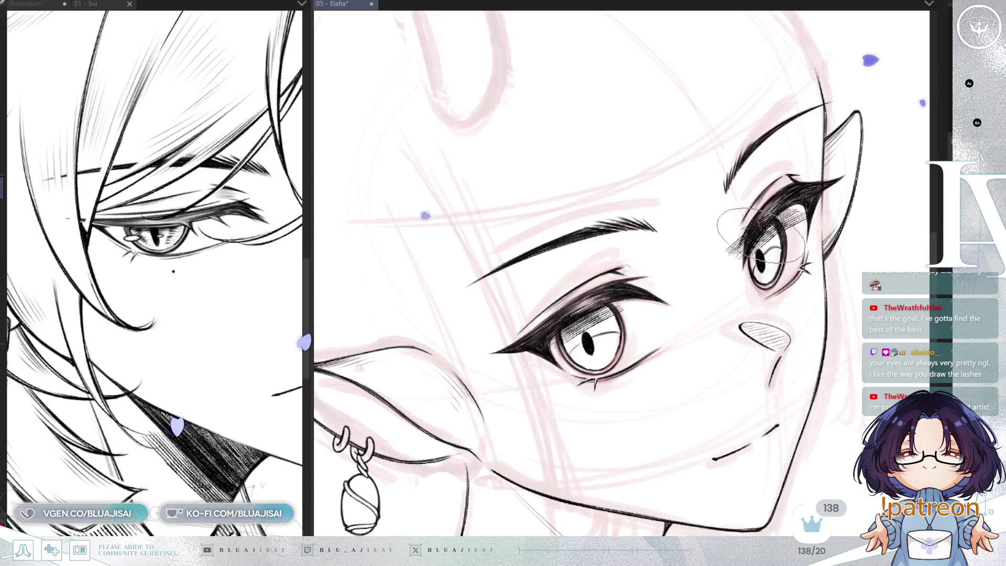
mouse_move(610, 313)
left_mouse_down()
mouse_move(527, 369)
mouse_move(583, 338)
left_mouse_up()
left_click_drag(648, 311, 543, 366)
left_click_drag(637, 310, 566, 354)
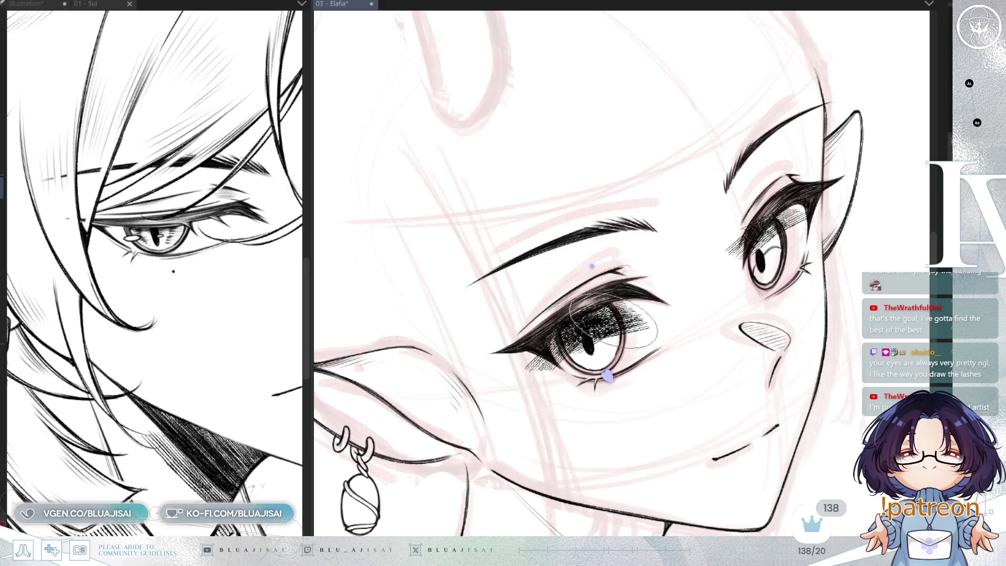
- Thicken the hatching across the right eye's lashes and below its iris
left_click_drag(790, 216, 719, 271)
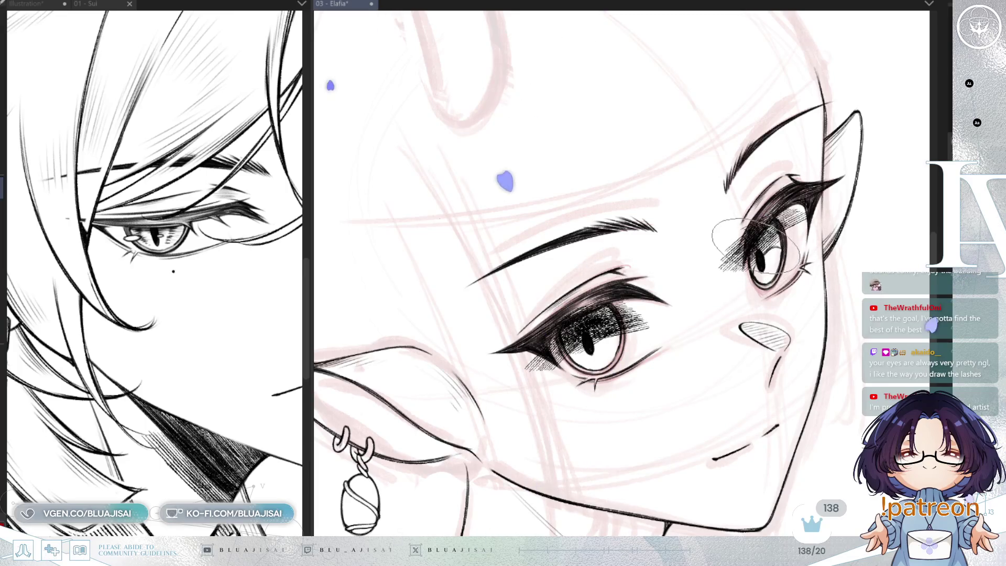
left_click_drag(798, 212, 726, 263)
left_click_drag(810, 217, 723, 283)
mouse_move(778, 252)
left_mouse_down()
mouse_move(711, 295)
mouse_move(720, 291)
left_mouse_up()
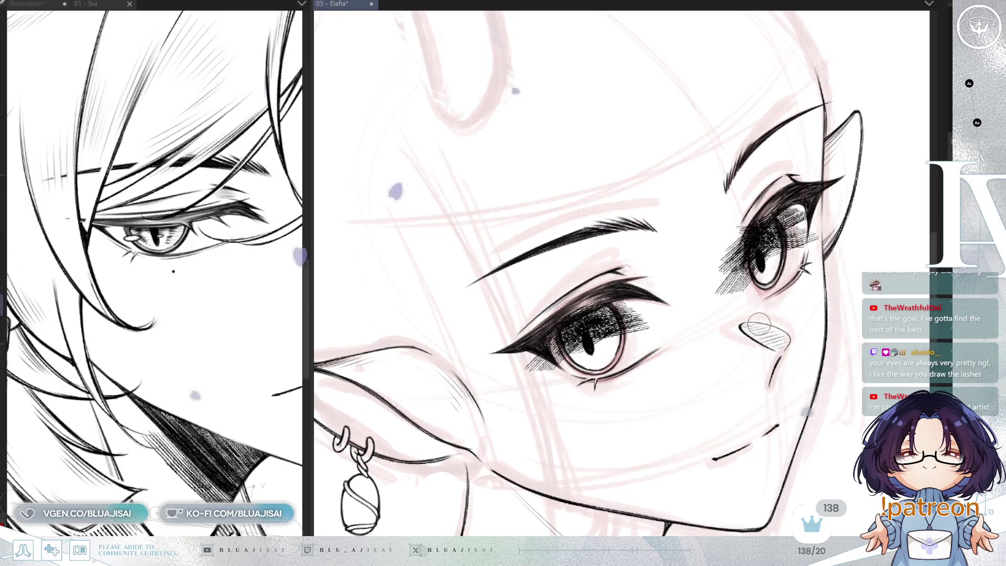
scroll(739, 315, "up", 2)
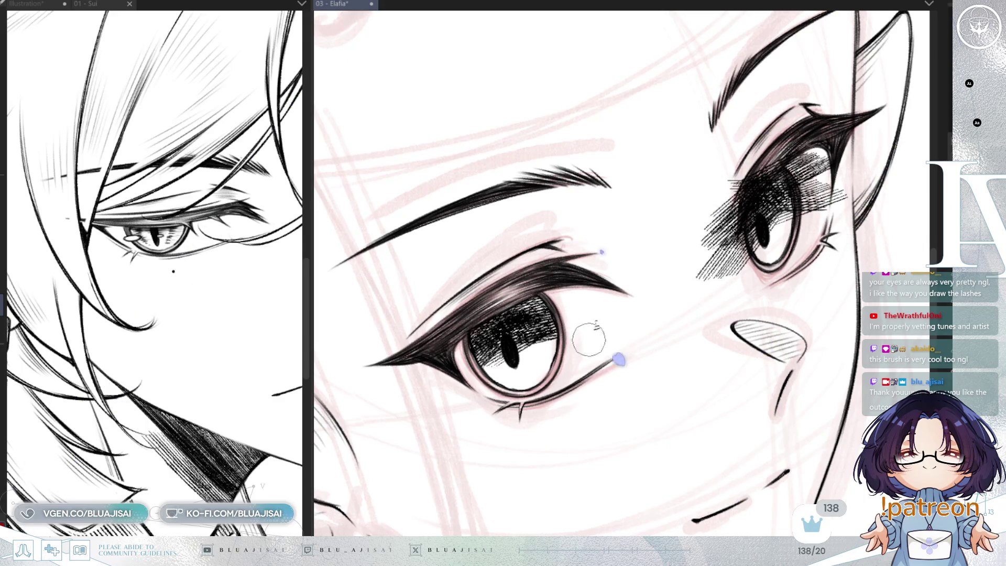
scroll(651, 305, "down", 1)
- Flip the view, undo the stray stroke and erase excess hatching over the eyelid and iris
key("h")
scroll(455, 230, "up", 2)
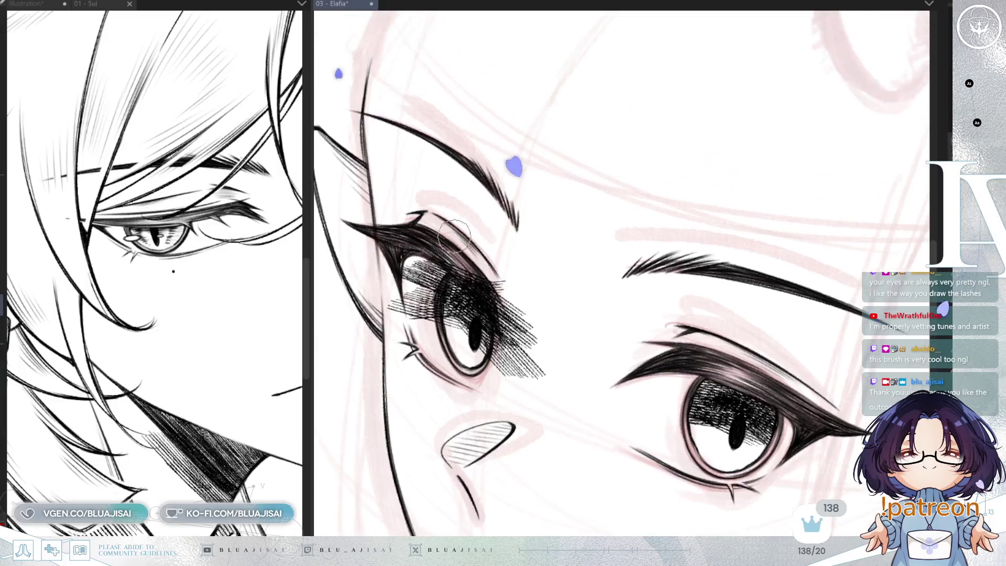
key("h")
key("ctrl+z")
mouse_move(783, 270)
left_mouse_down()
mouse_move(726, 323)
mouse_move(747, 315)
mouse_move(752, 359)
left_mouse_up()
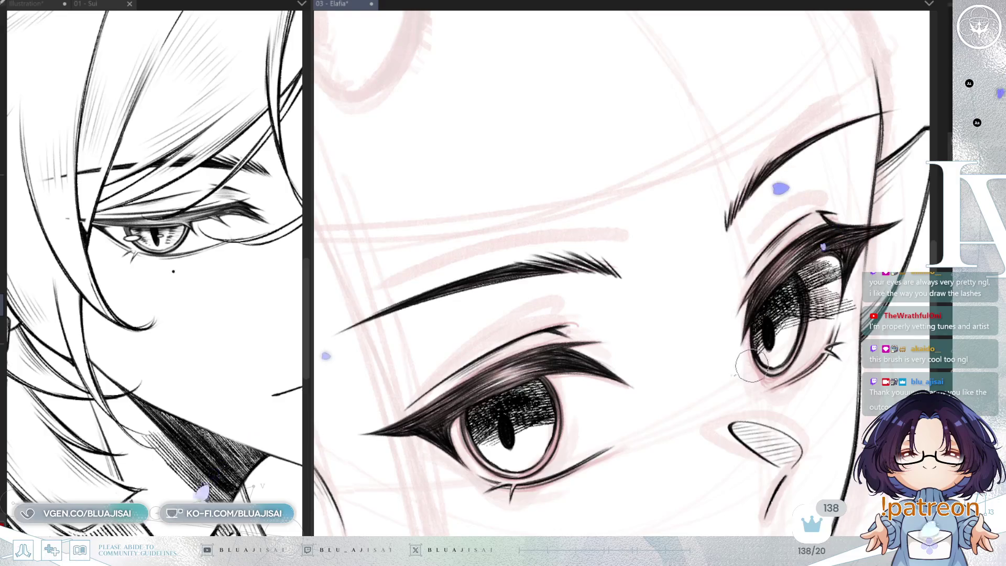
key("h")
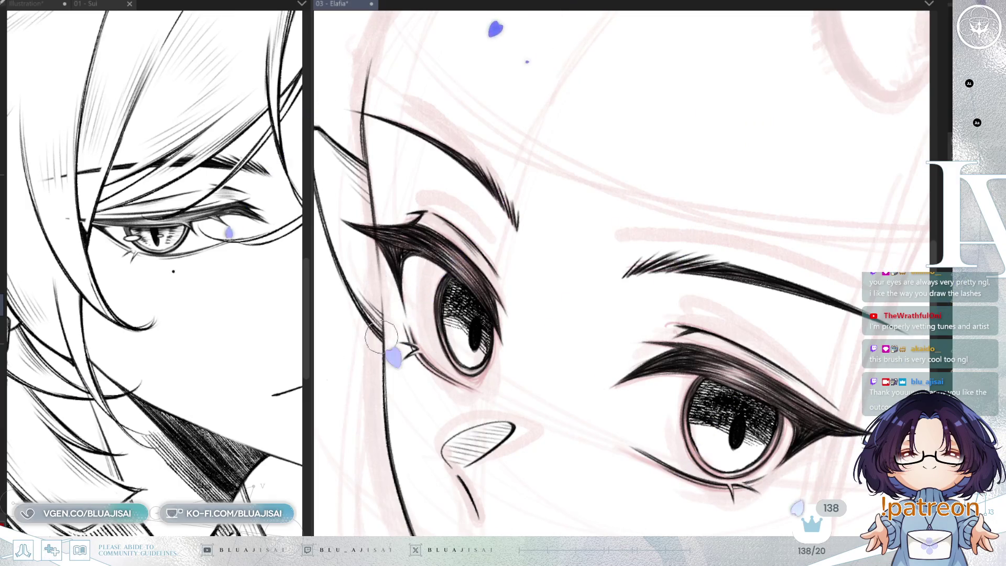
- Flip back, enlarge the brush and reframe the view on both eyes
left_click_drag(865, 283, 825, 153)
key("h")
key("bracketright")
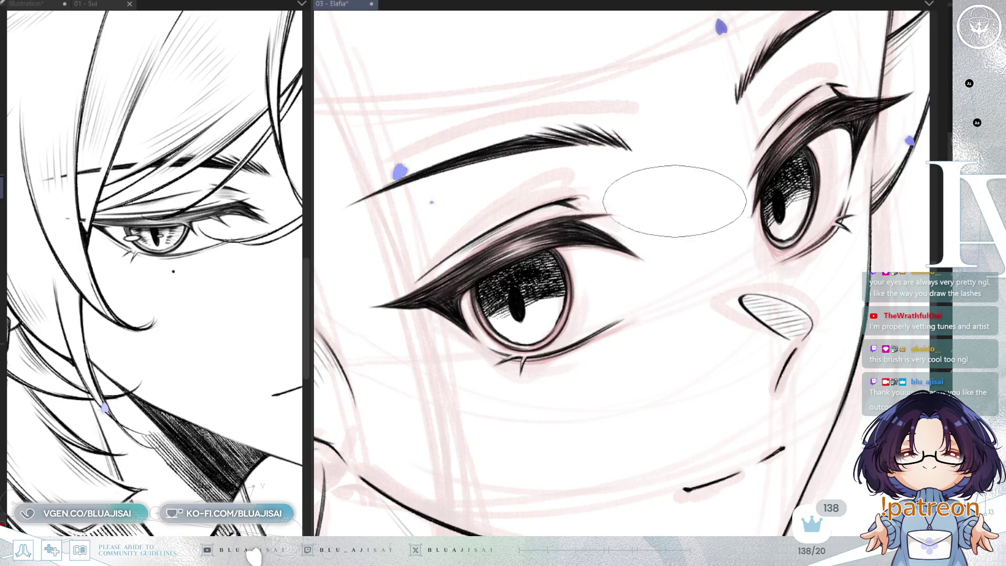
left_click_drag(864, 167, 684, 213)
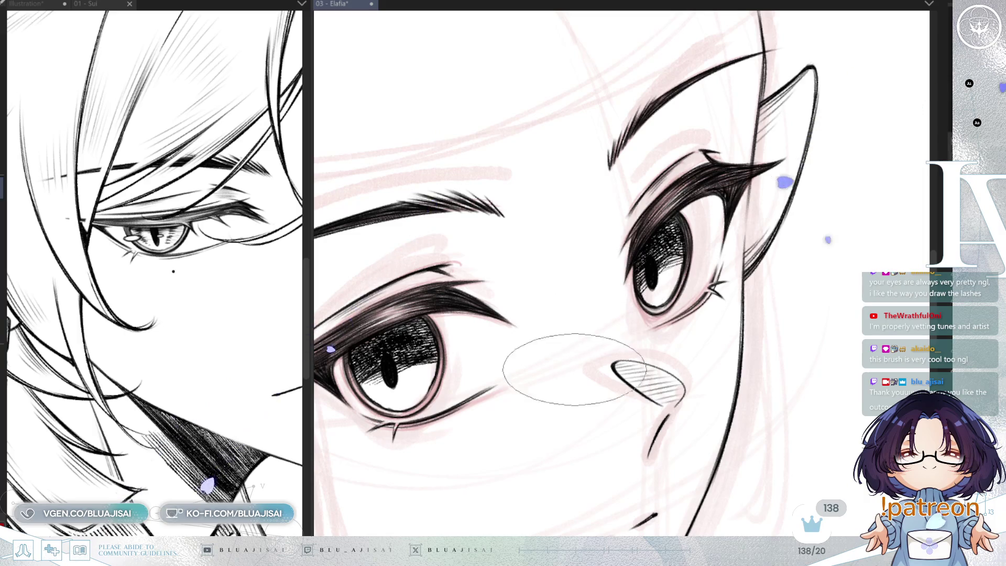
key("m")
scroll(685, 315, "right", 3)
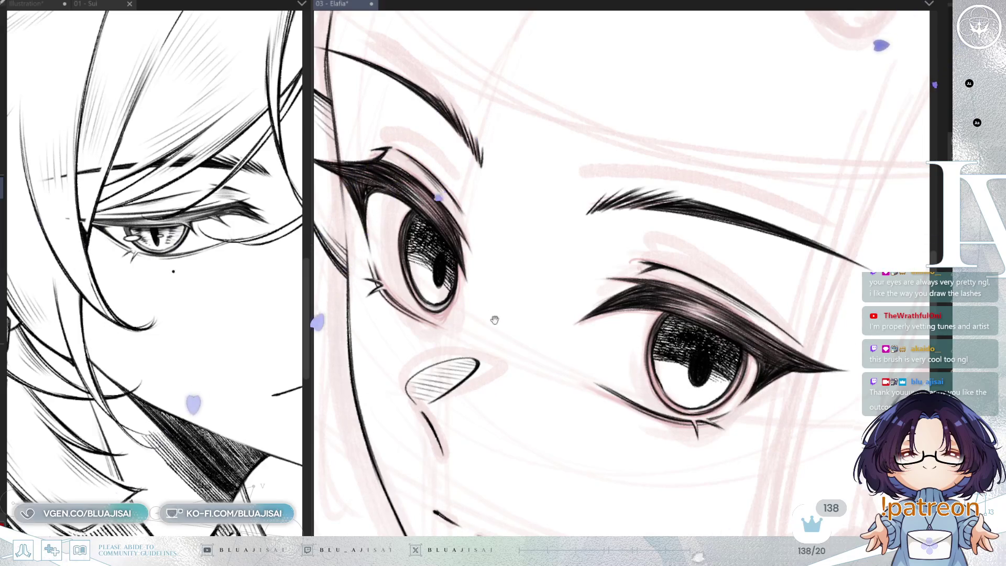
left_click_drag(502, 323, 516, 375)
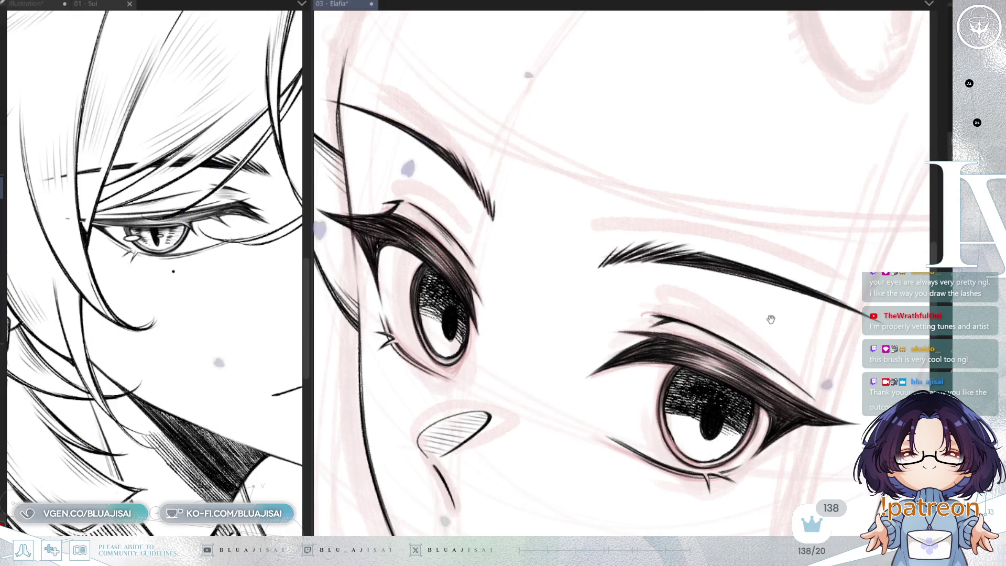
key("h")
left_click_drag(551, 315, 515, 346)
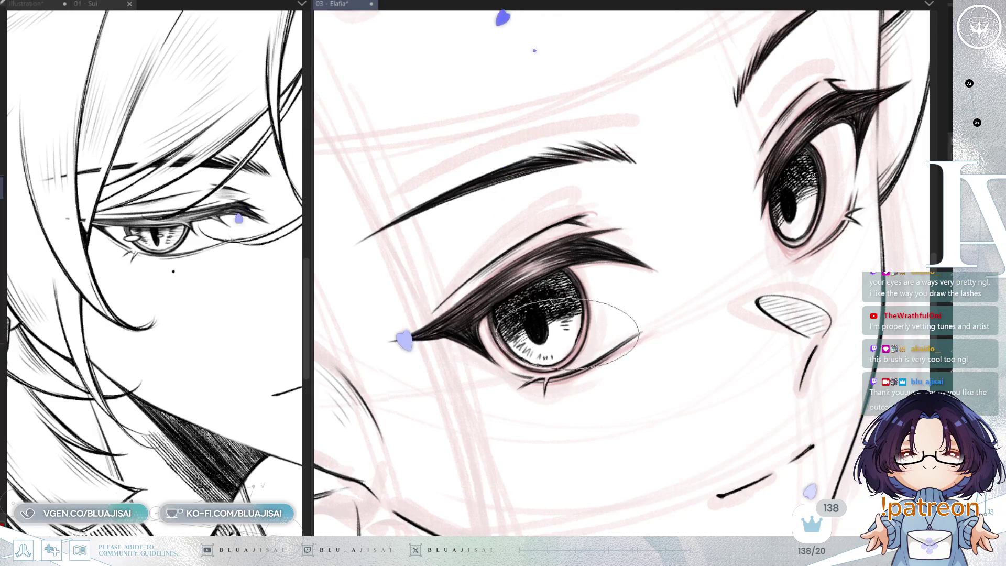
left_click_drag(790, 273, 723, 317)
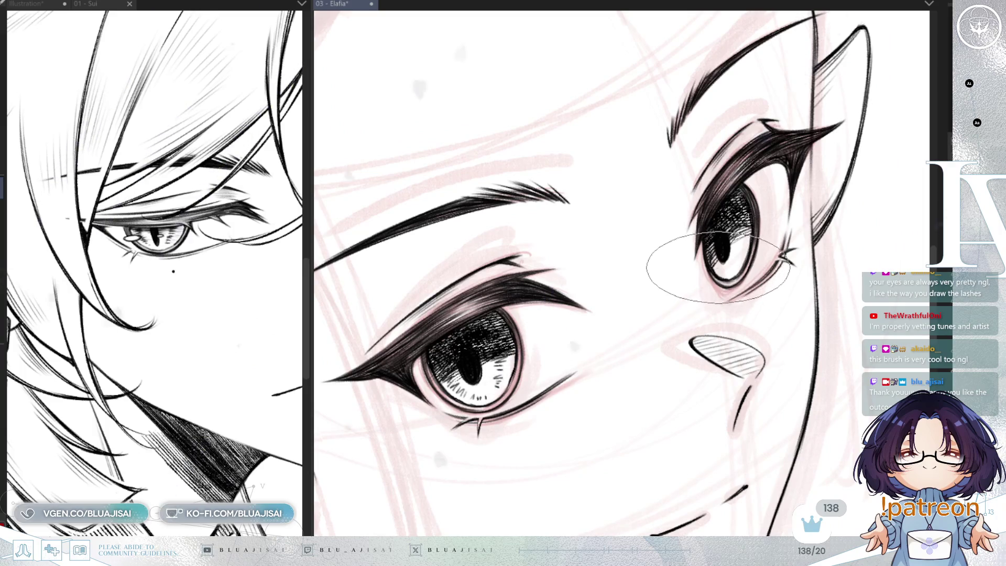
mouse_move(716, 275)
left_mouse_down()
mouse_move(738, 264)
mouse_move(743, 228)
left_mouse_up()
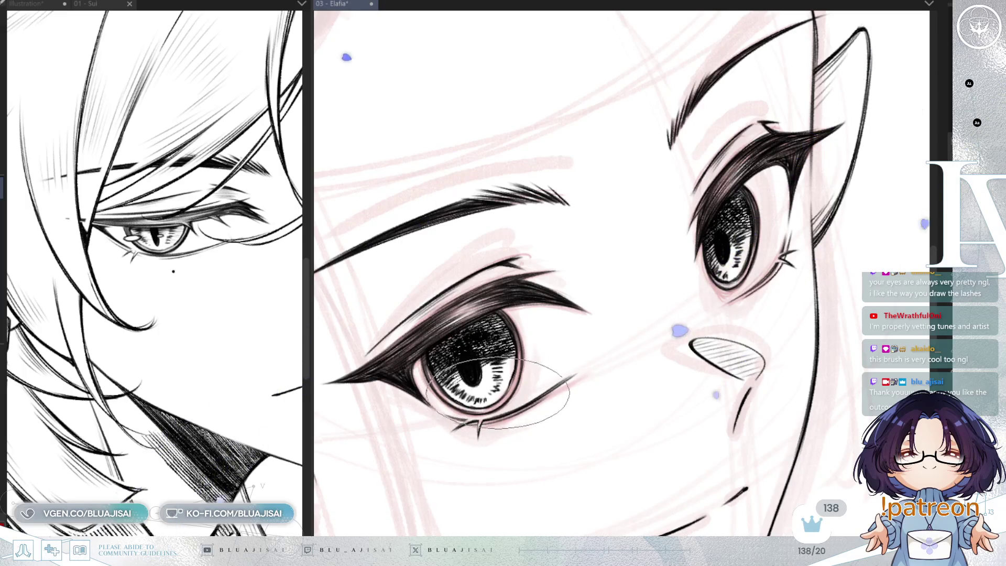
- Mirror-check the eyes, then darken the iris hatching around the left pupil
key("h")
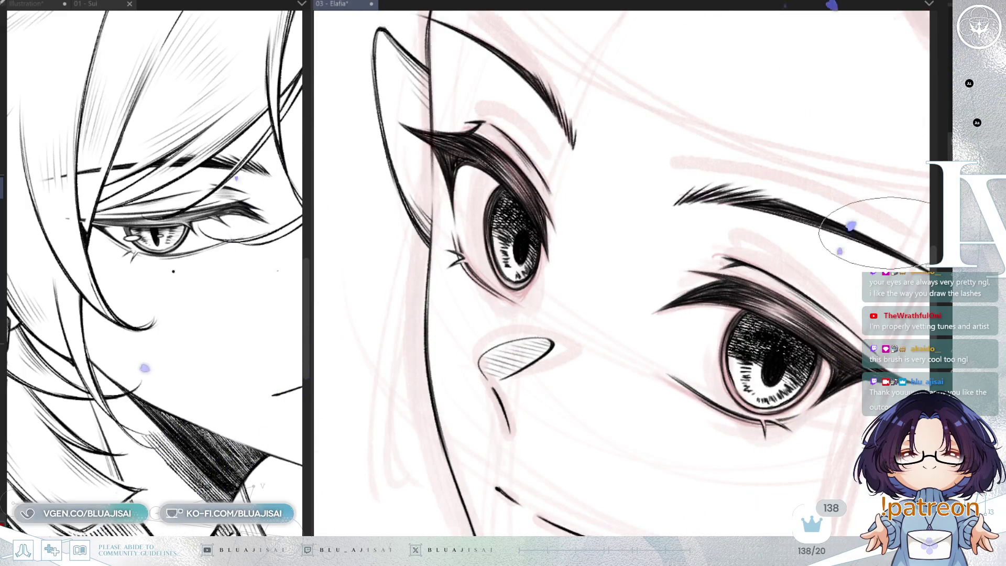
key("h")
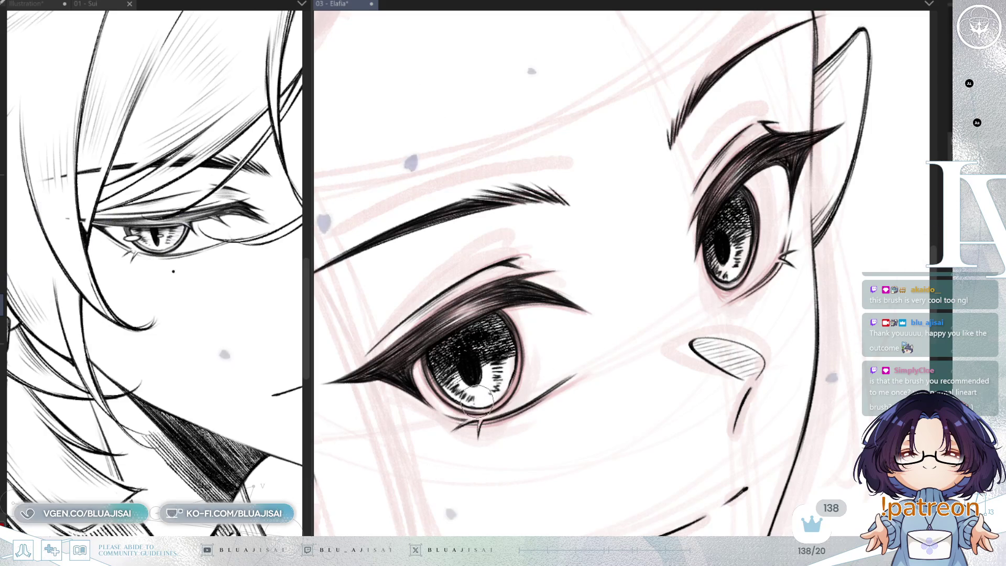
left_click_drag(481, 355, 474, 398)
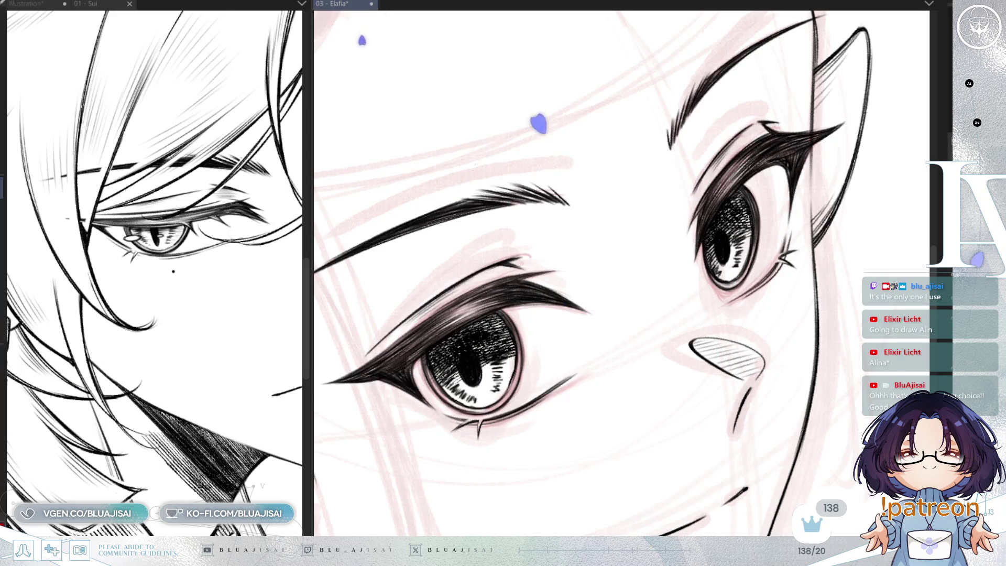
- Mirror the canvas and rotate the view so the eyes sit level for inking the lashes
key("m")
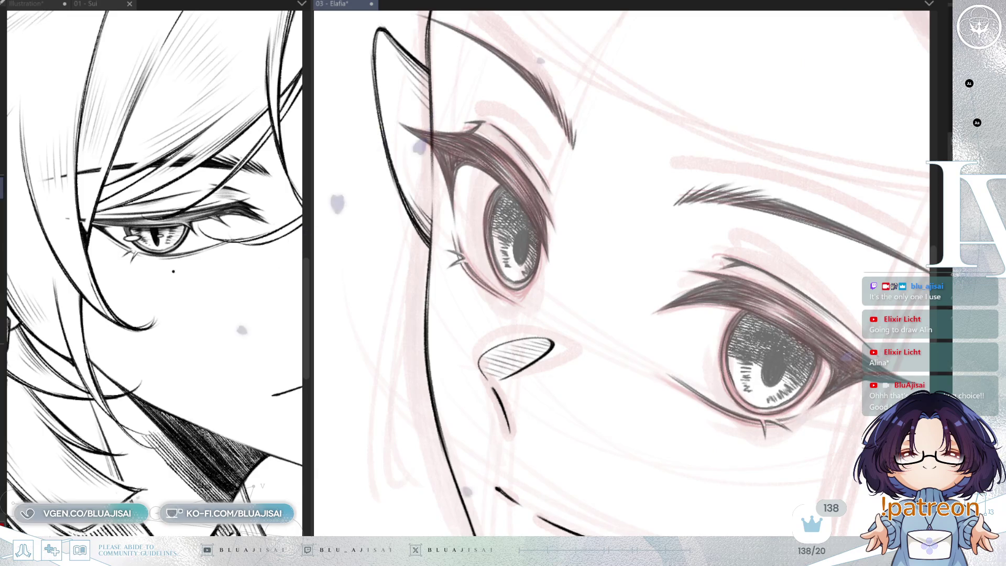
mouse_move(598, 196)
left_mouse_down()
mouse_move(535, 219)
mouse_move(698, 306)
mouse_move(697, 347)
left_mouse_up()
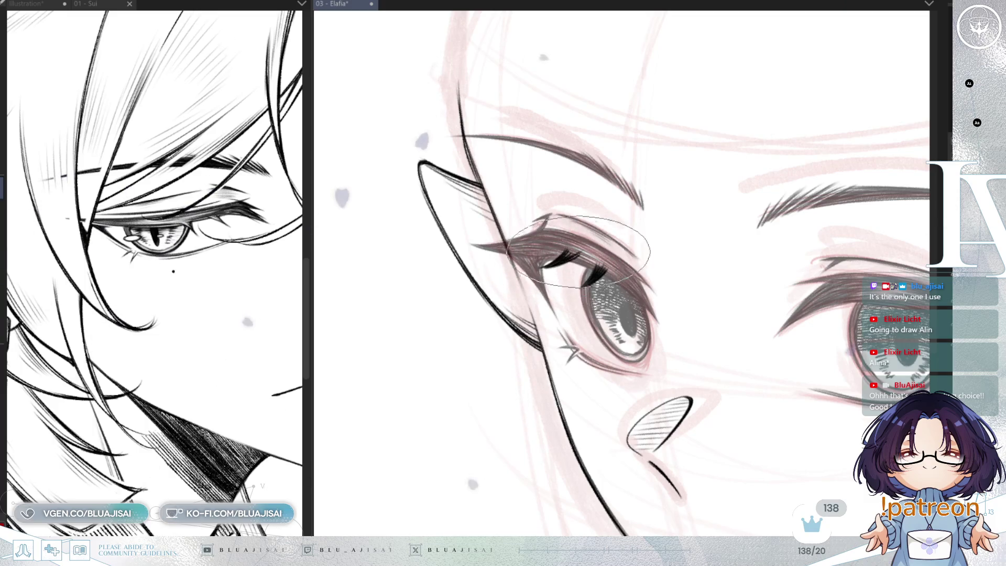
- Ink small hooked lash flicks above the left upper eyelid, checking them mirrored
key("h")
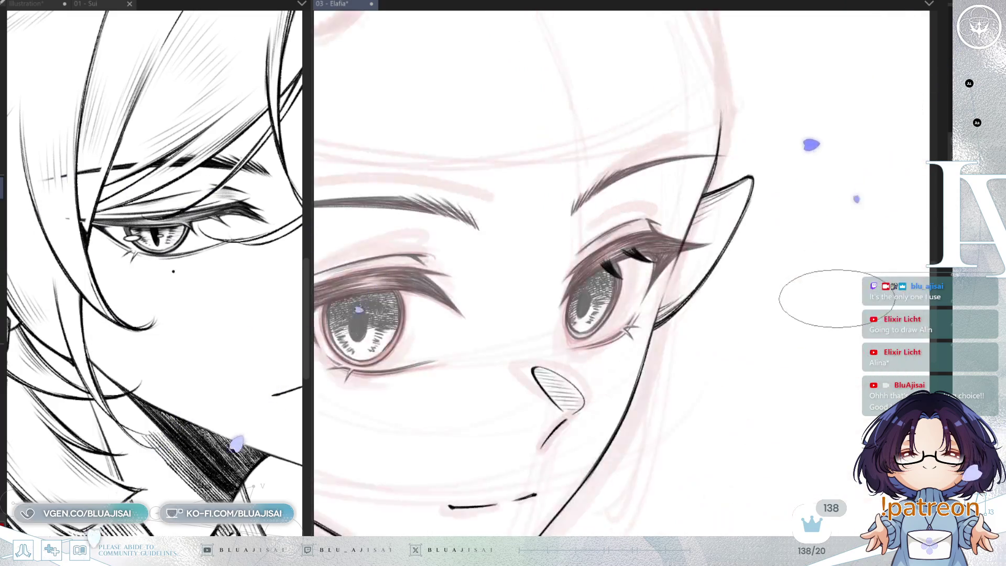
left_click_drag(833, 298, 818, 311)
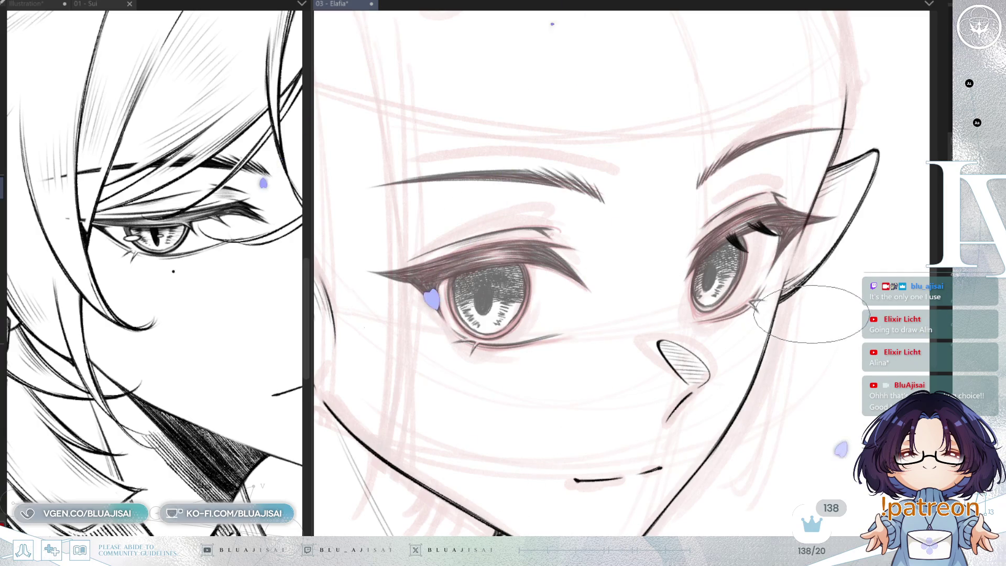
left_click_drag(700, 244, 595, 281)
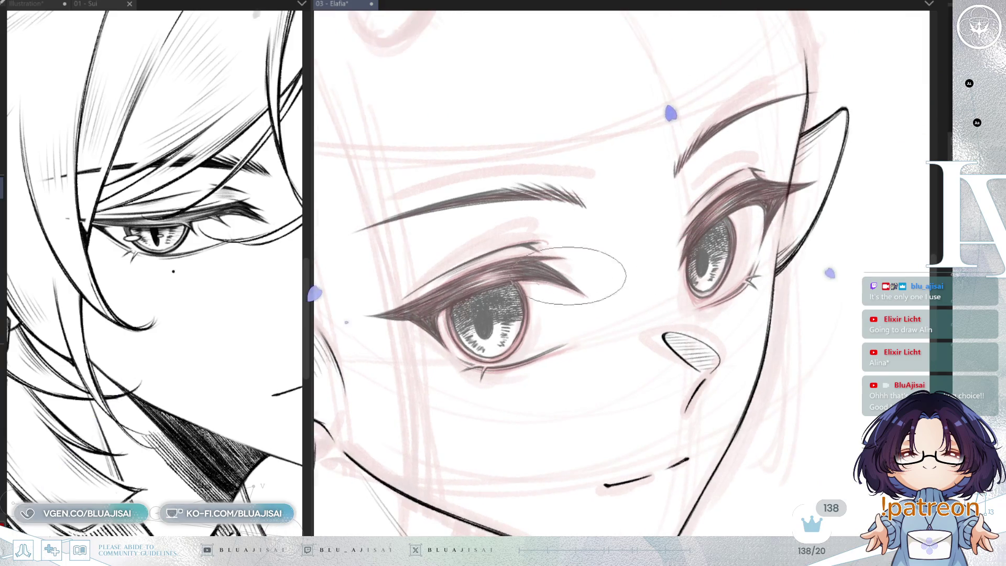
left_click_drag(505, 247, 496, 291)
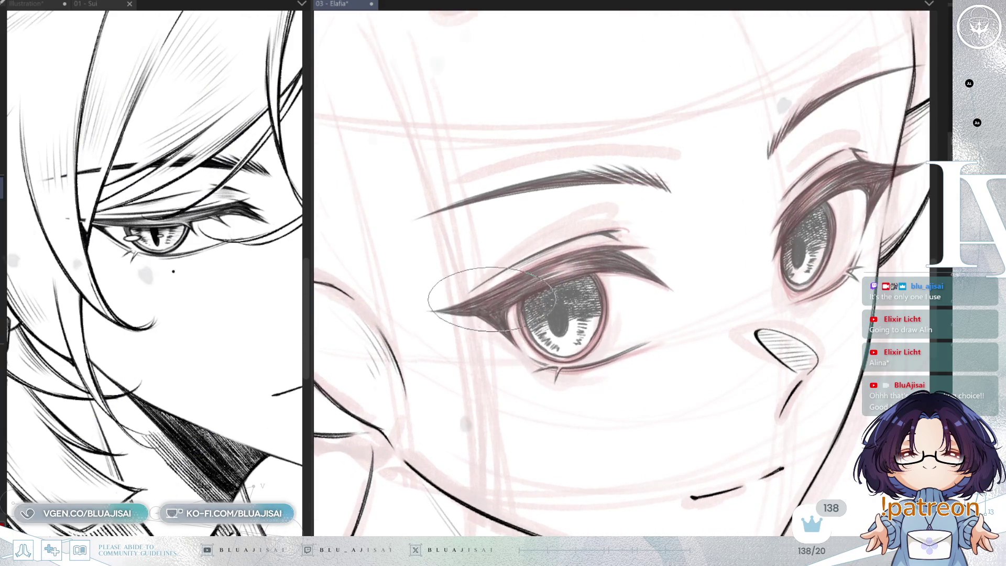
key("h")
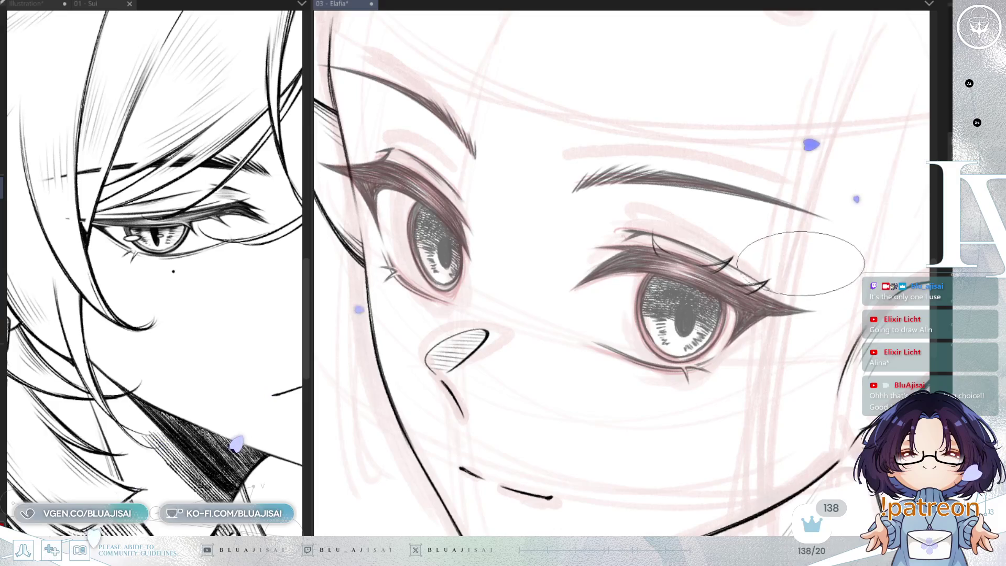
- Continue flicking lashes along the upper lid, flipping the view to check proportions
key("space")
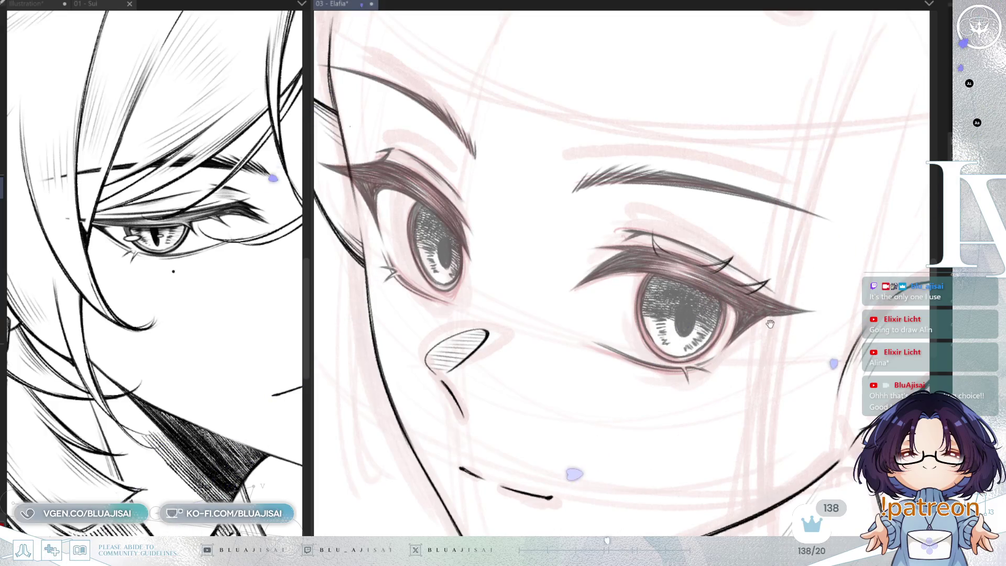
left_click_drag(797, 307, 765, 284)
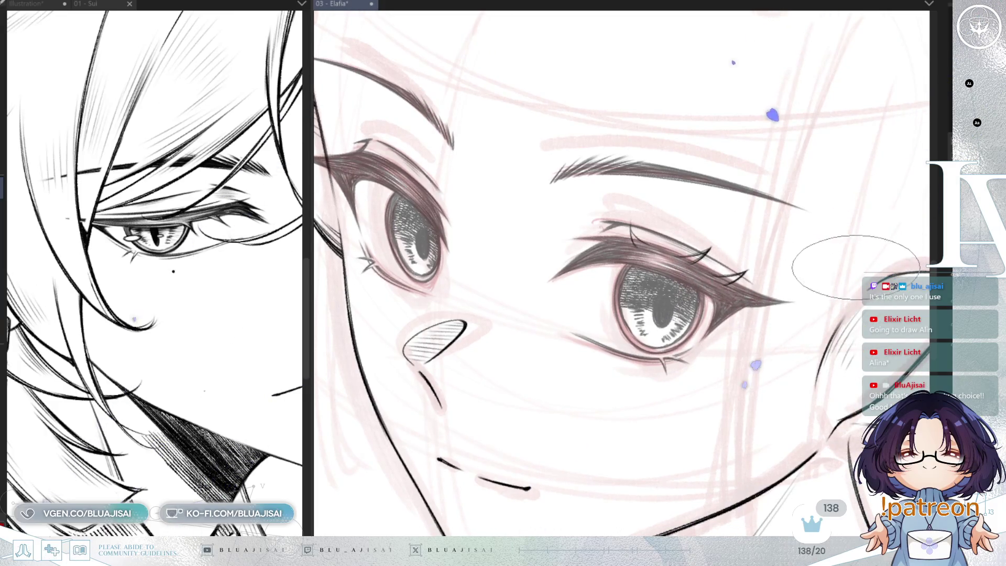
key("h")
left_click_drag(837, 299, 733, 350)
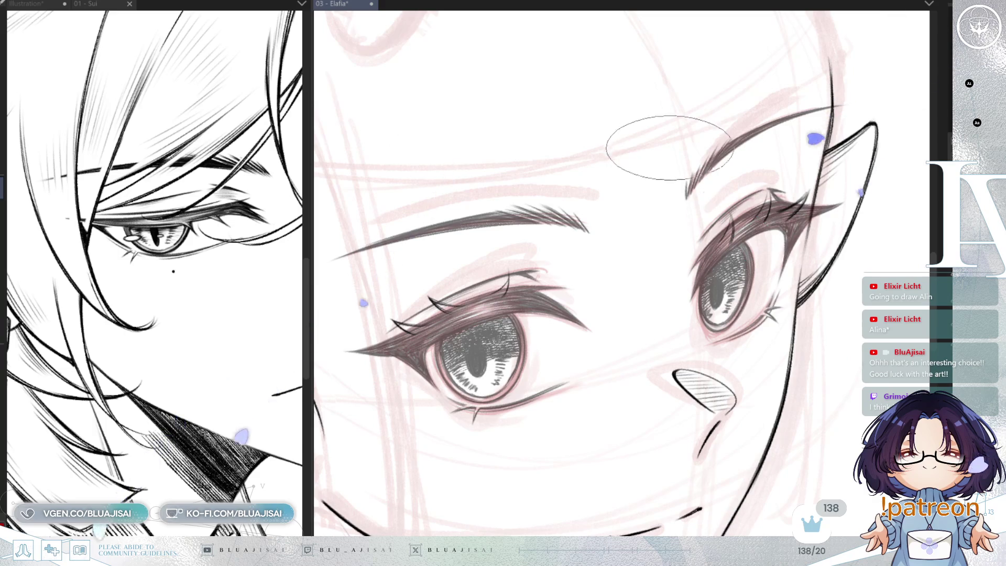
scroll(673, 144, "up", 2)
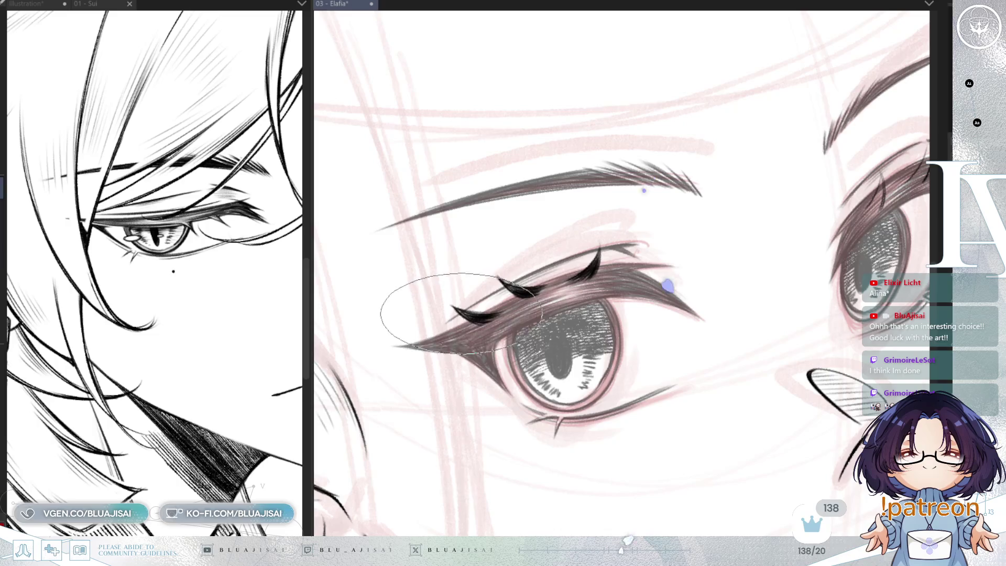
- Ink bold black lashes and a heavier lid line on the first eye
left_click_drag(723, 260, 623, 283)
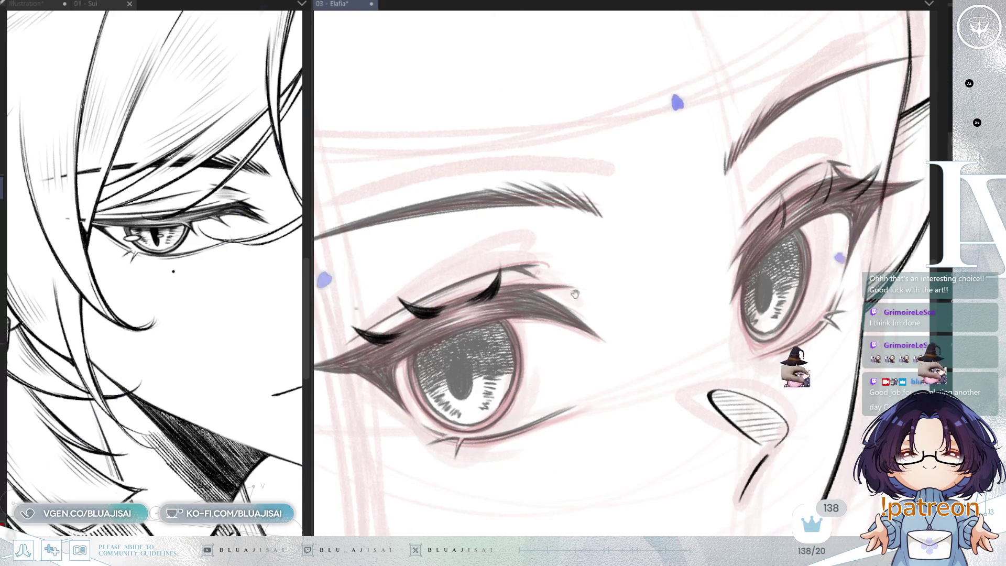
left_click_drag(780, 208, 638, 263)
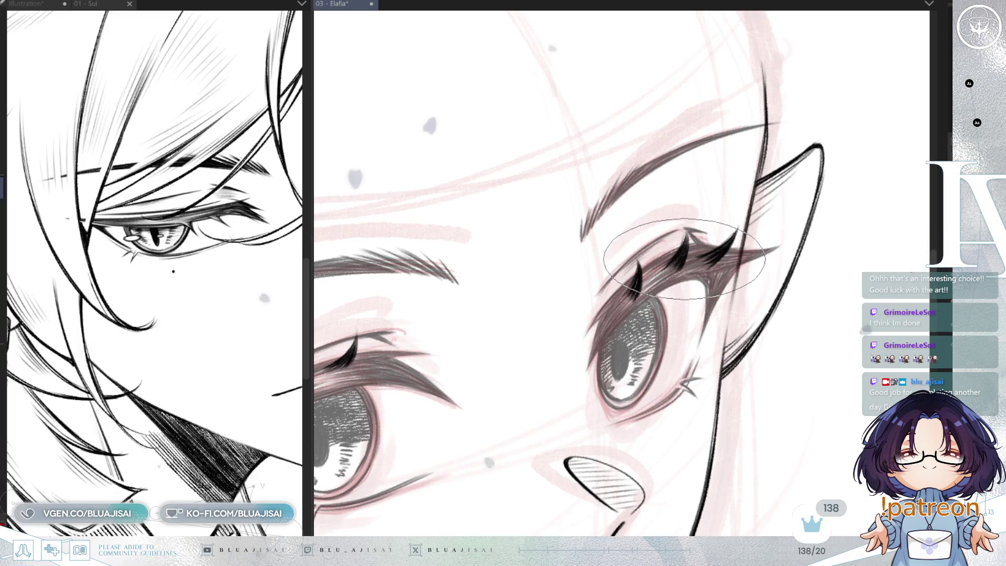
key("-")
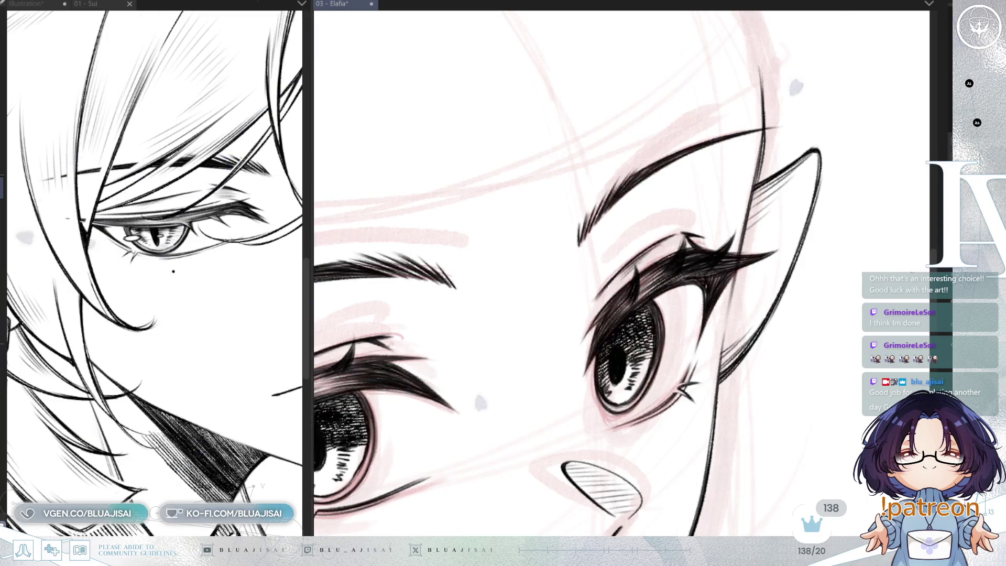
scroll(464, 345, "up", 2)
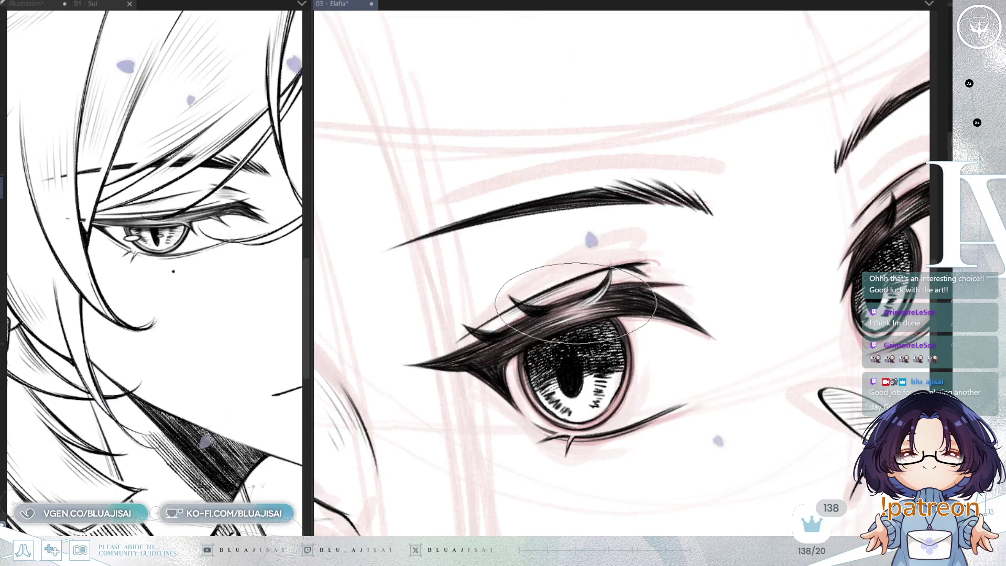
left_click_drag(577, 301, 578, 321)
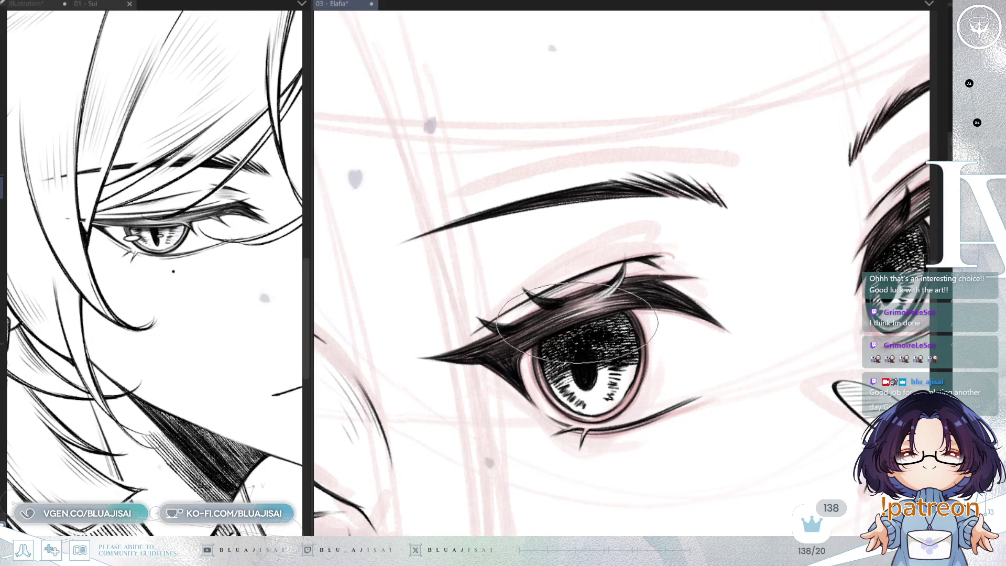
mouse_move(606, 225)
left_mouse_down()
mouse_move(674, 258)
mouse_move(700, 252)
mouse_move(657, 231)
left_mouse_up()
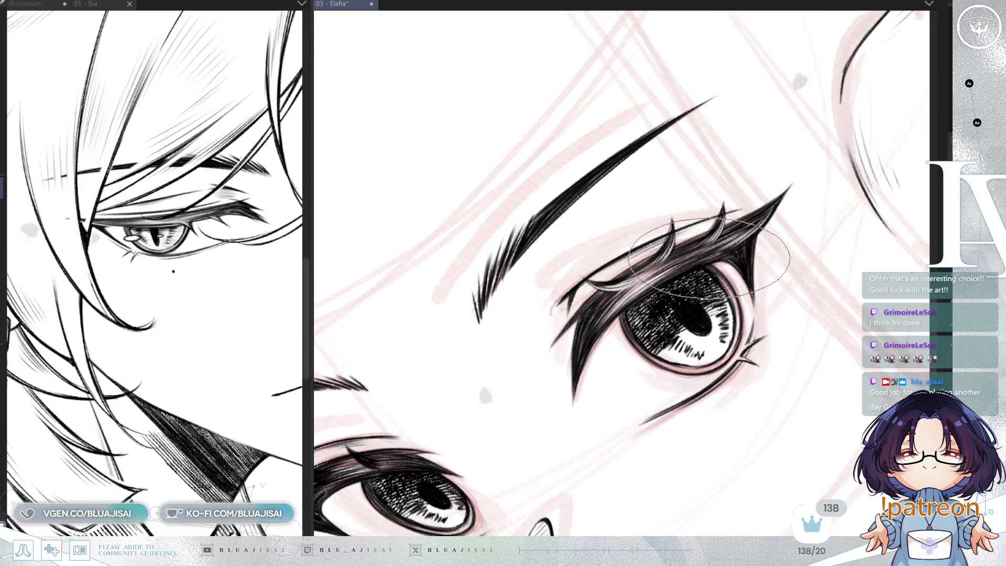
- Fan spiky lashes above the eye beside the pointed ear, then view the whole face
mouse_move(708, 252)
left_mouse_down()
mouse_move(640, 310)
mouse_move(550, 327)
left_mouse_up()
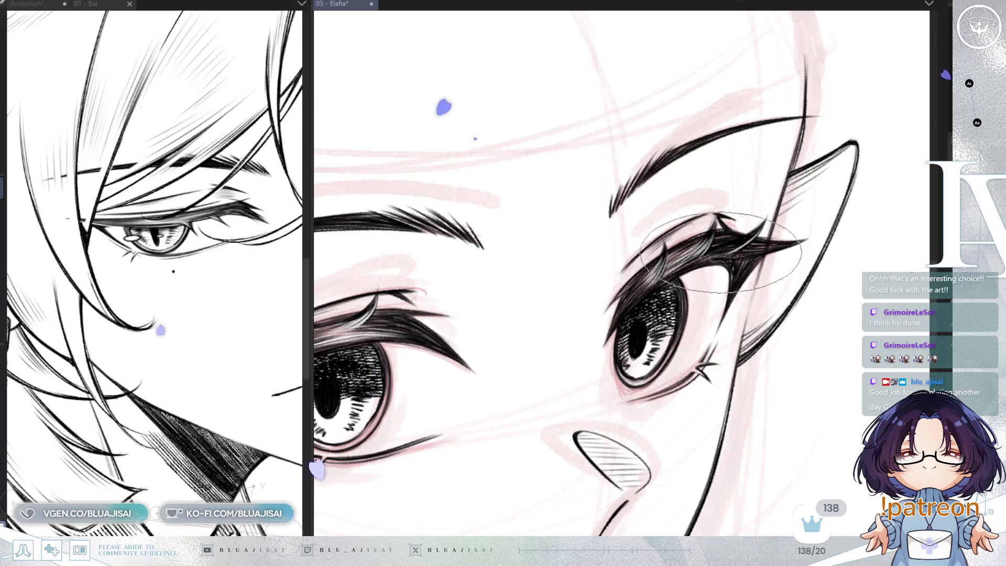
left_click_drag(717, 252, 762, 190)
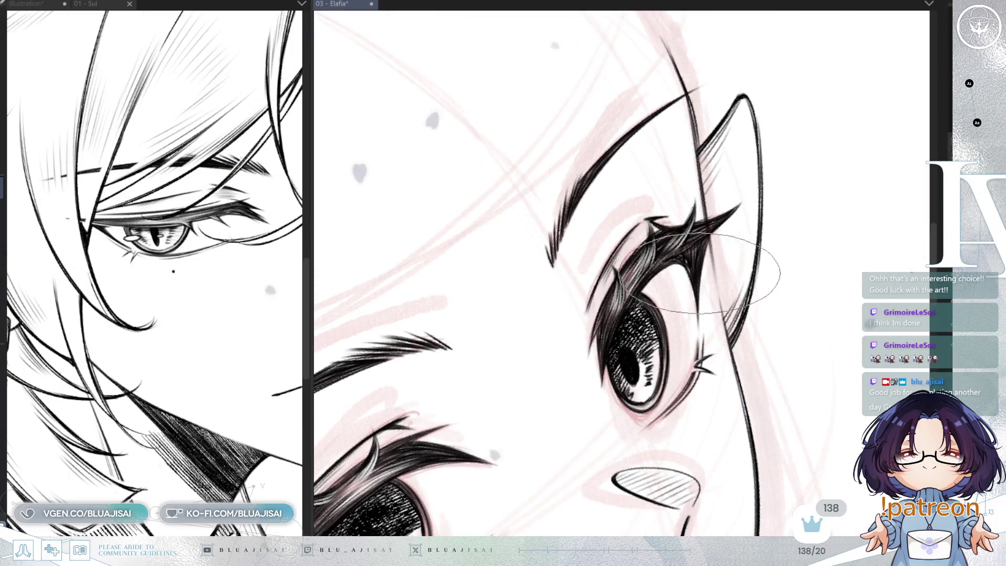
left_click_drag(763, 146, 708, 247)
scroll(707, 247, "up", 2)
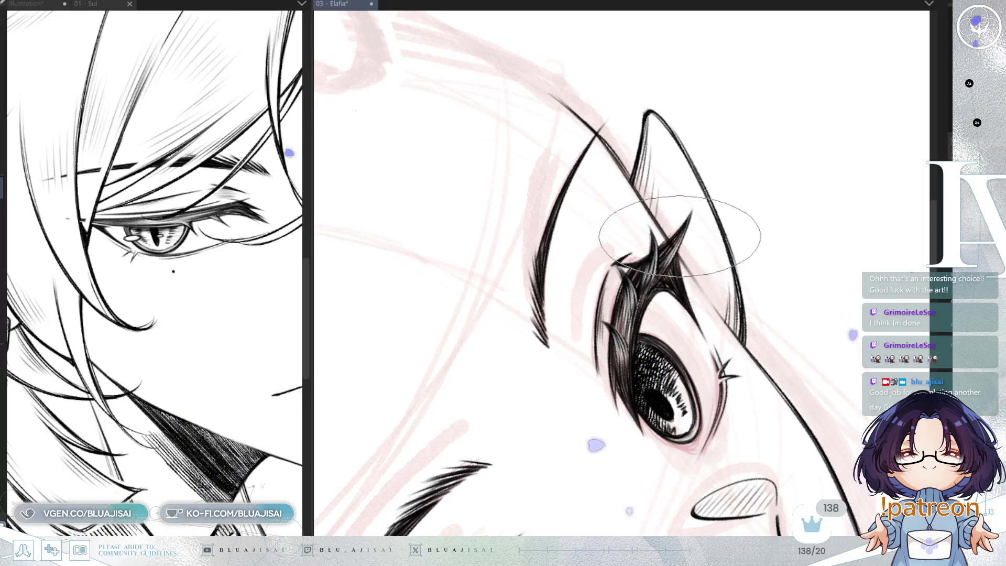
key("asciicircum")
key("asciicircum")
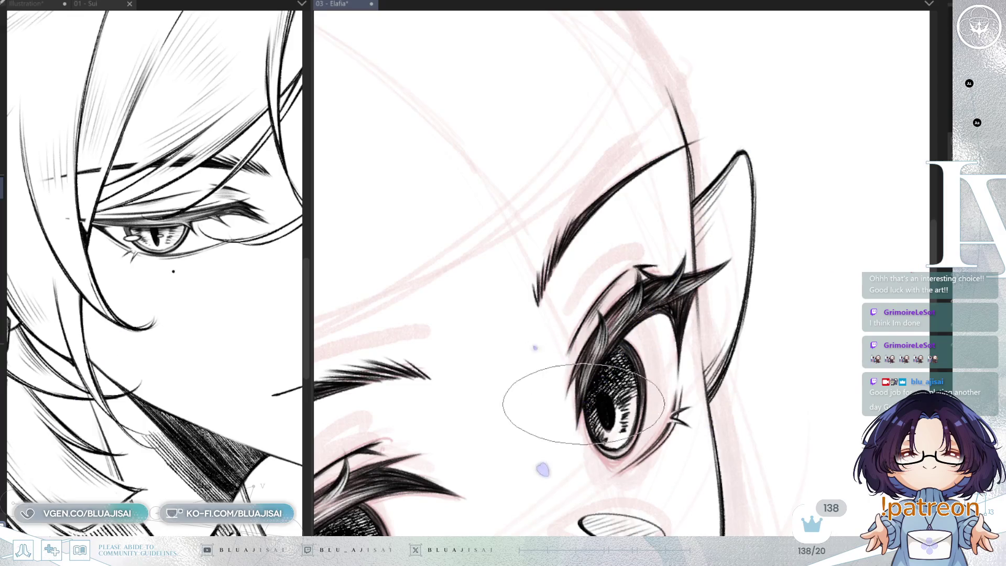
key("minus")
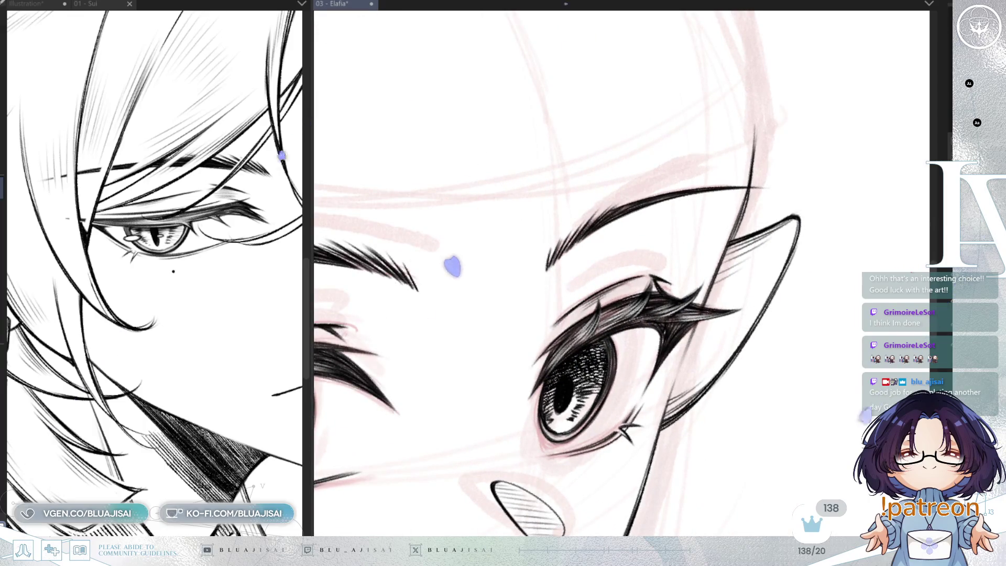
key("minus")
key("minus")
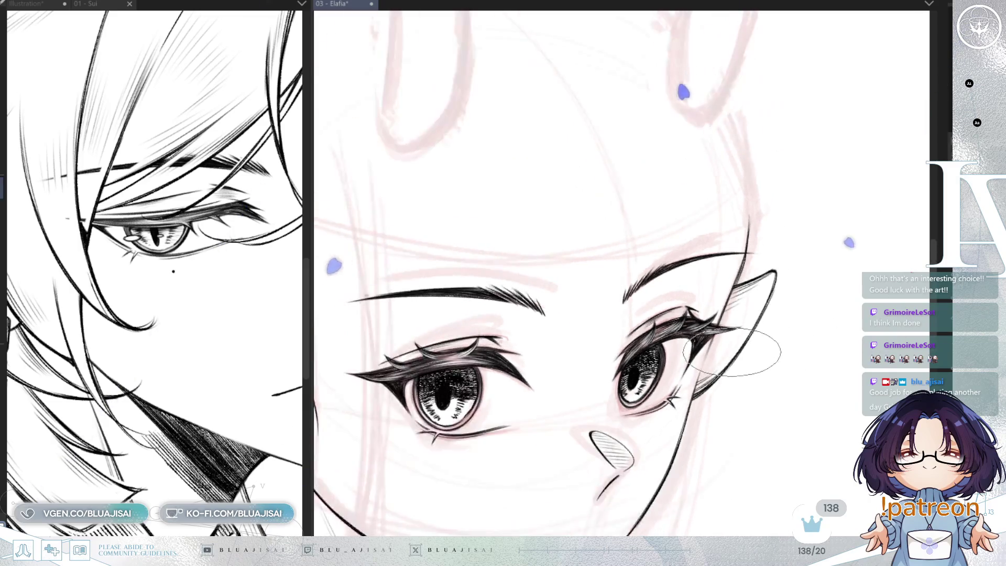
- Reset and mirror the view onto the neck, with the colour illustration reference showing the necklace
key("minus")
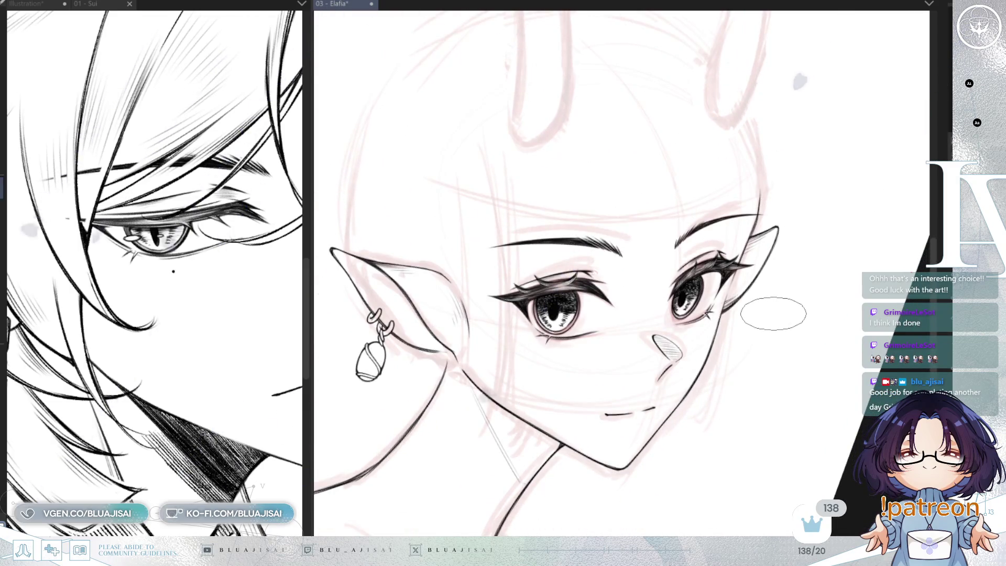
key("minus")
left_click_drag(778, 316, 813, 327)
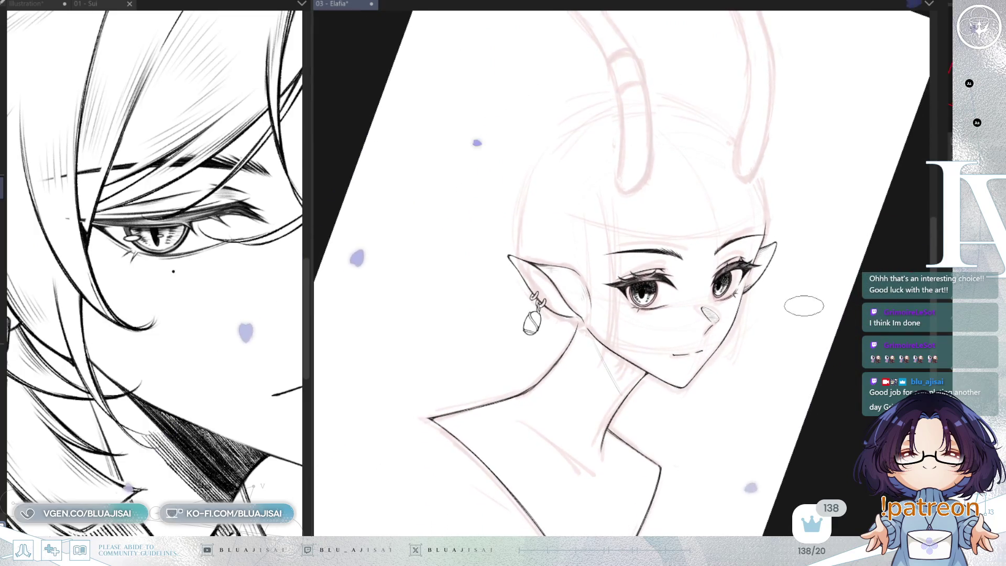
key("ctrl+^")
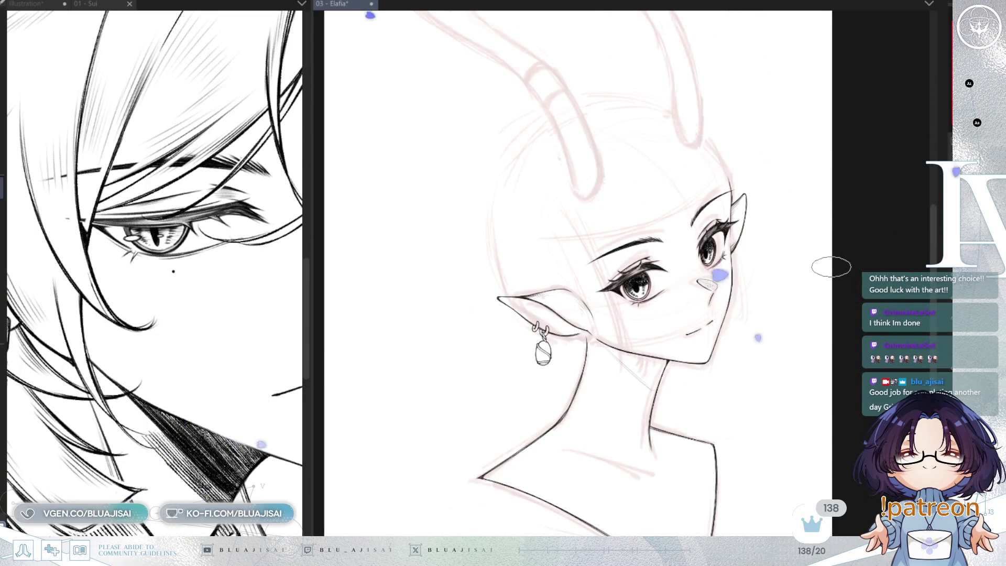
key("h")
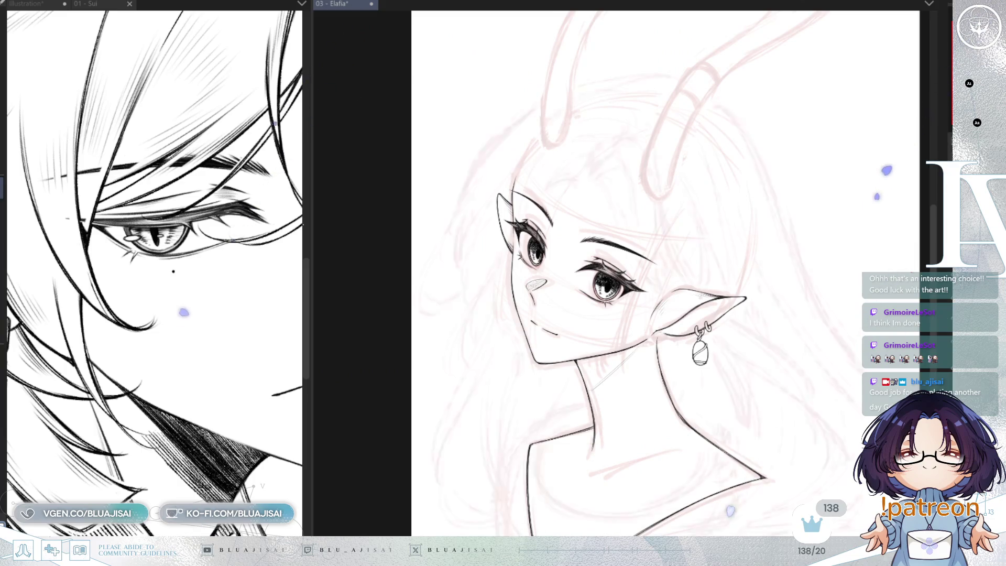
scroll(812, 268, "down", 3)
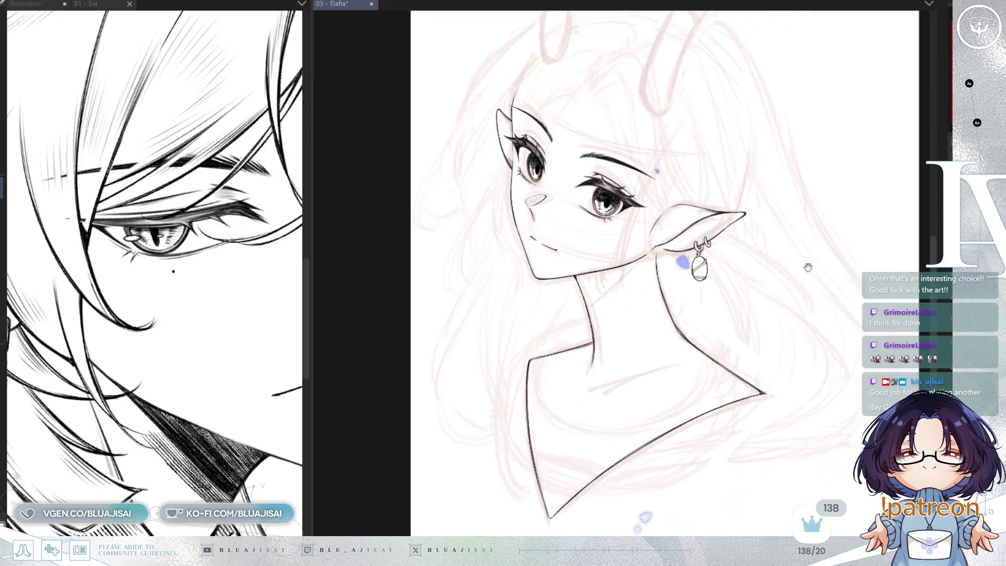
left_click(39, 9)
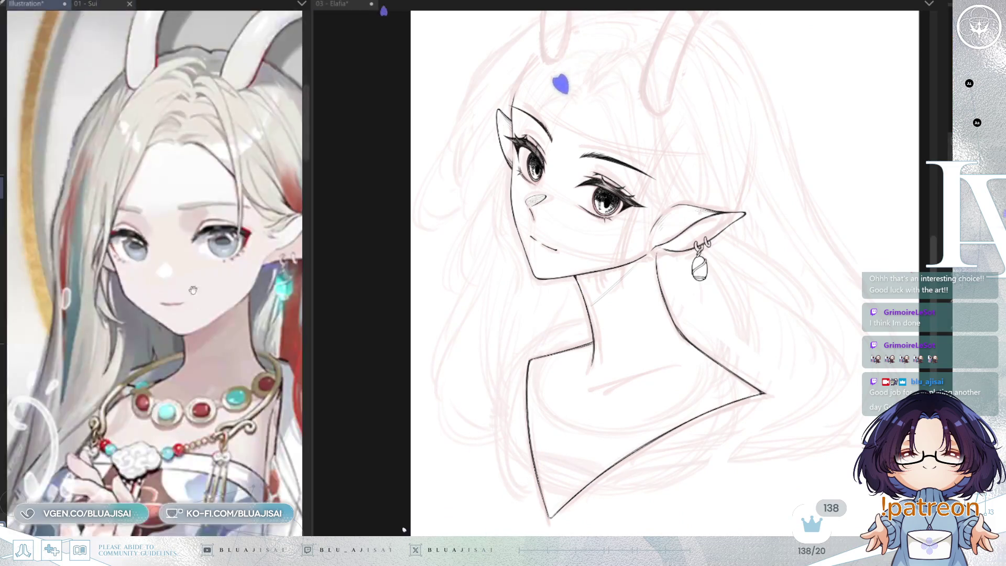
scroll(213, 368, "up", 3)
left_click_drag(212, 367, 234, 389)
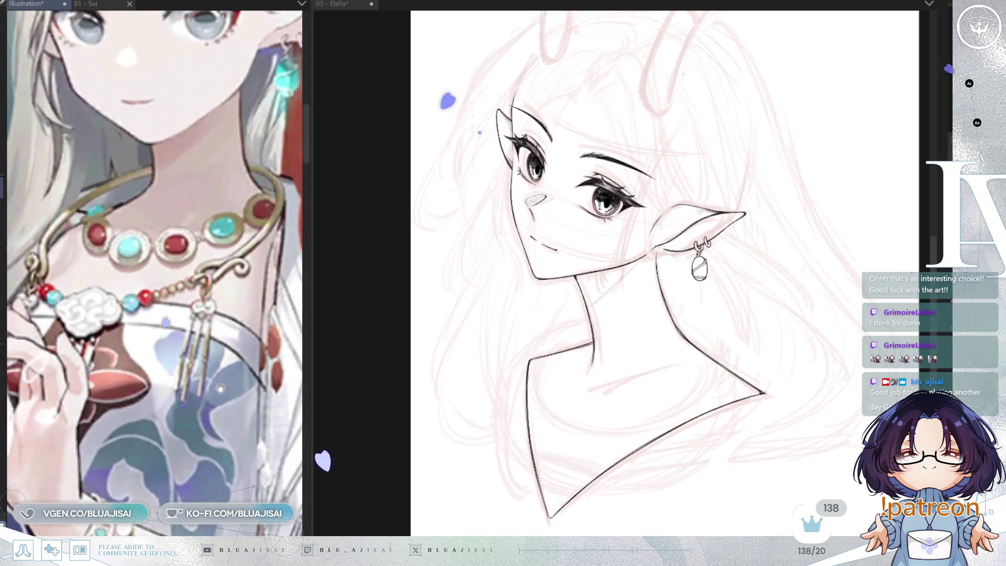
scroll(668, 275, "down", 3)
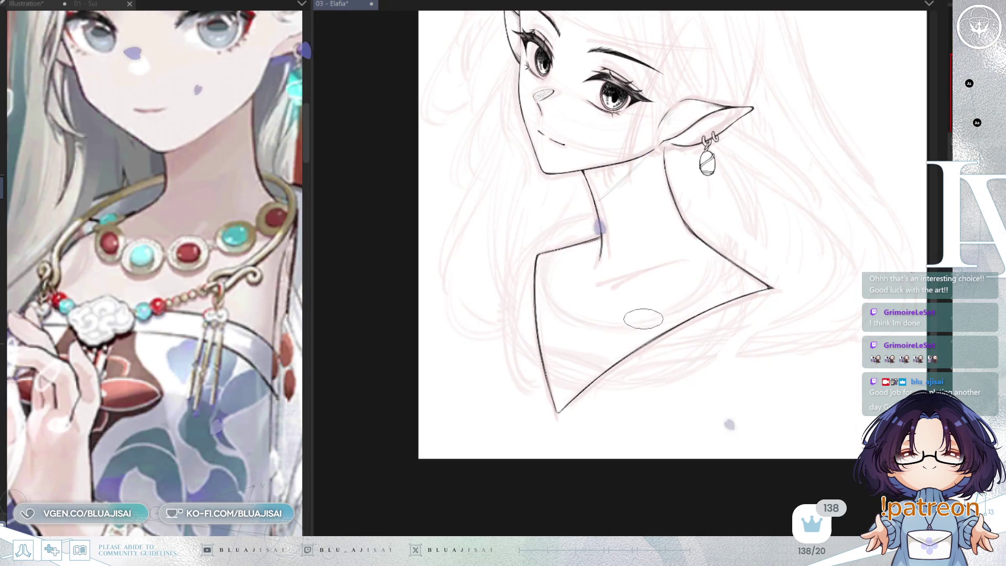
scroll(729, 423, "up", 1)
scroll(546, 306, "up", 1)
scroll(703, 333, "up", 2)
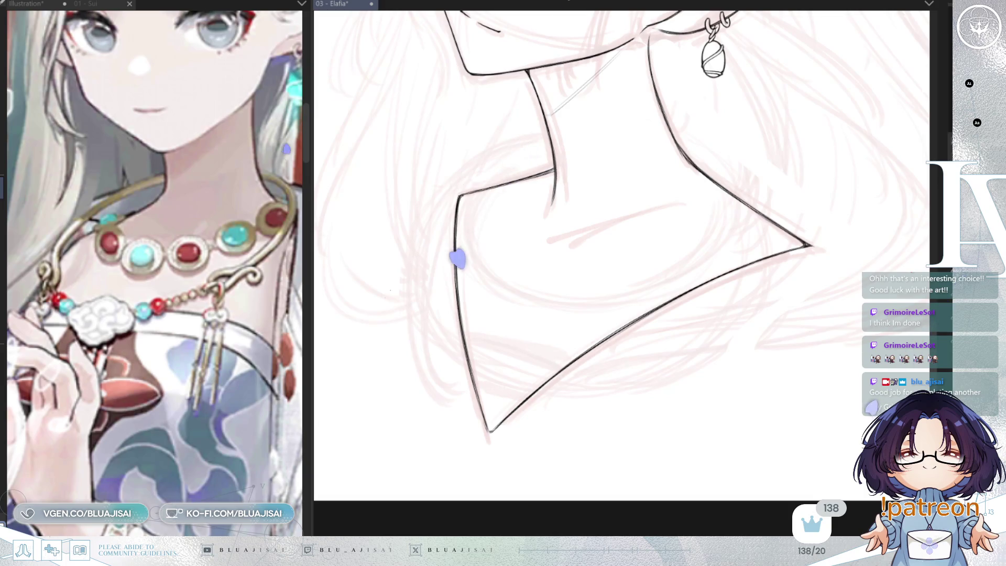
- Place an ellipse ruler over the upper chest between neck and collar as the first ring guide
left_click_drag(749, 291, 760, 321)
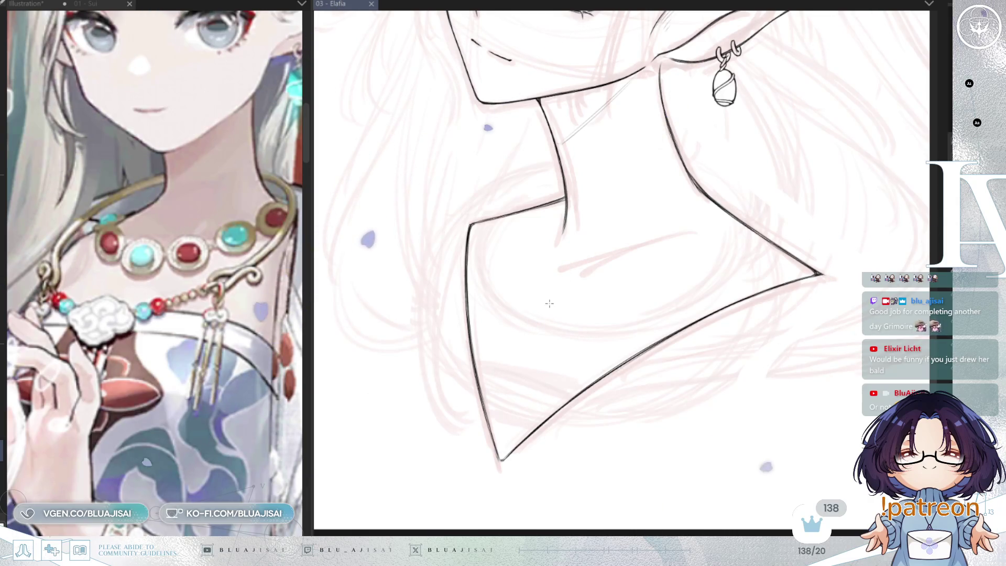
mouse_move(554, 294)
left_mouse_down()
mouse_move(606, 317)
mouse_move(594, 325)
left_mouse_up()
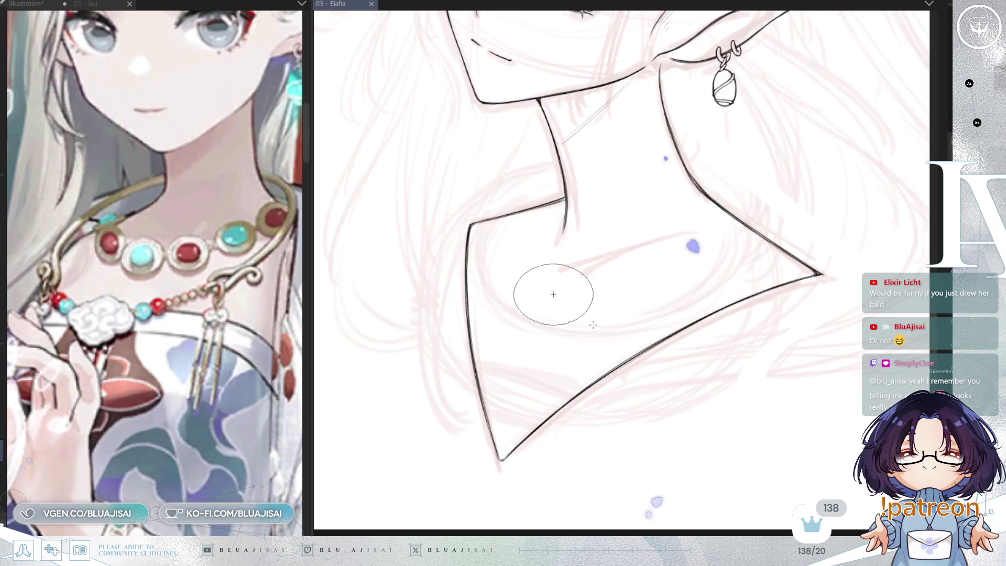
left_click_drag(592, 327, 590, 328)
scroll(587, 338, "up", 2)
- Ink concentric circles along the ellipse guide for the first ring jewel, then hide the ruler
key("Delete")
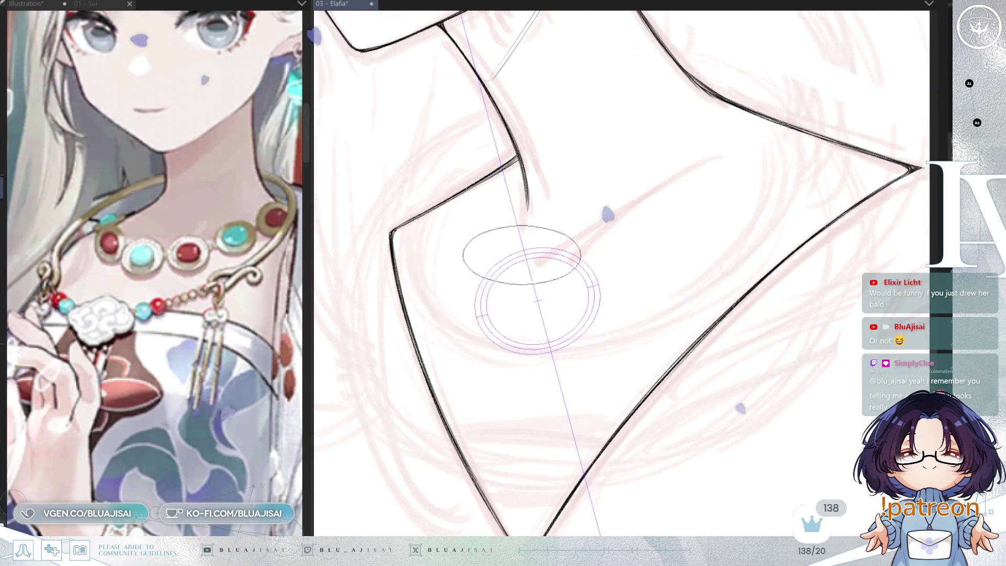
left_click_drag(450, 297, 463, 282)
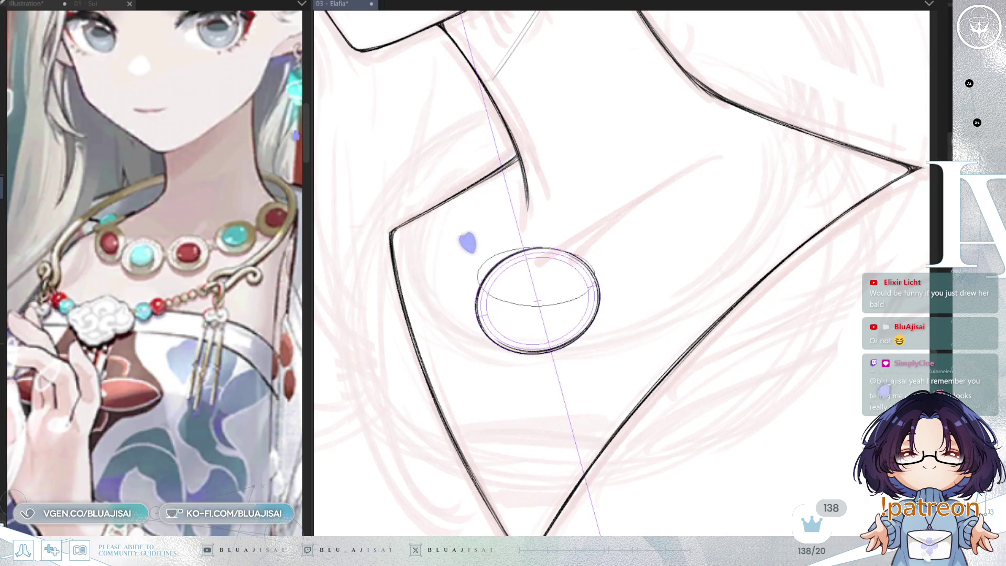
left_click_drag(539, 309, 503, 305)
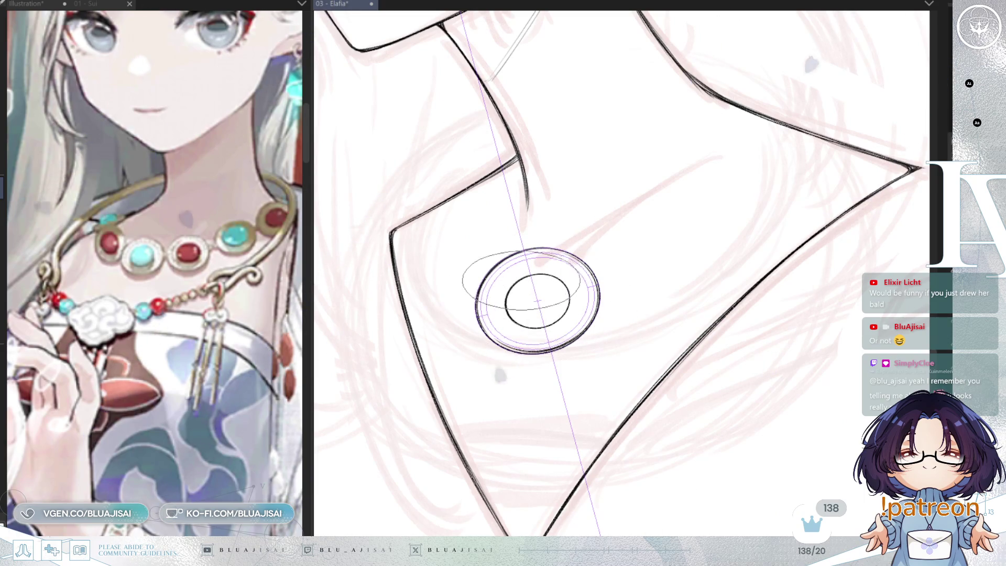
left_click_drag(533, 270, 539, 268)
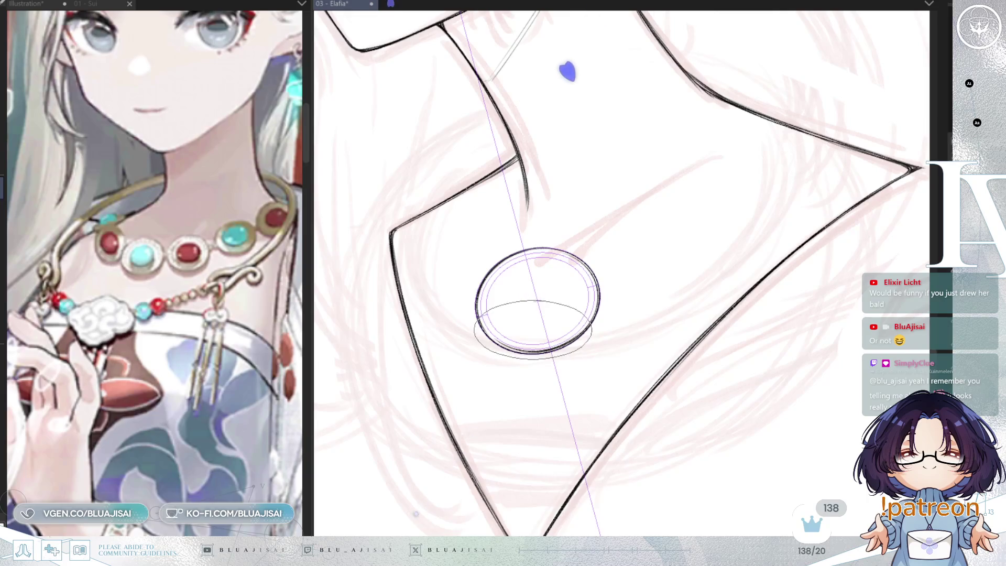
left_click_drag(496, 273, 504, 295)
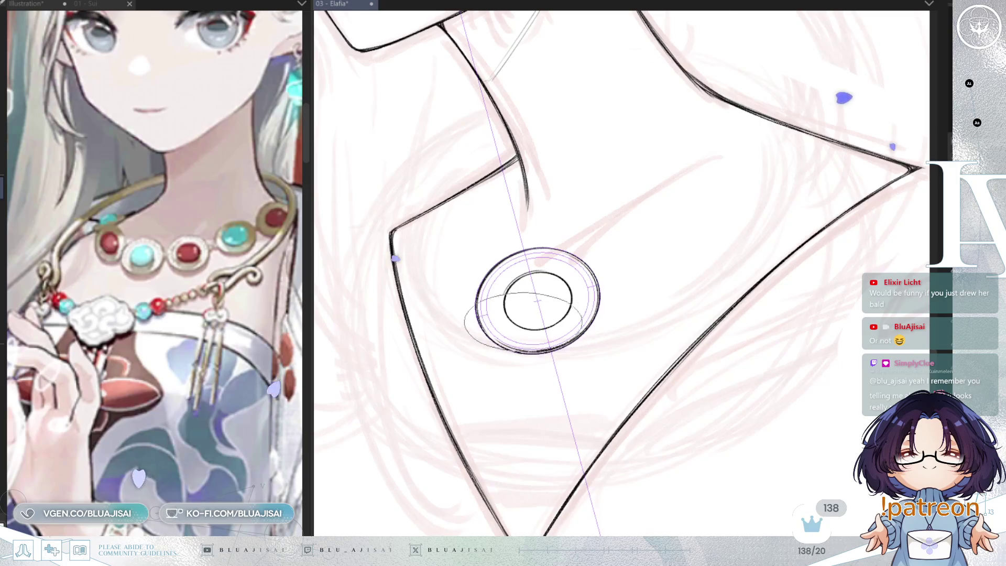
left_click_drag(468, 307, 472, 322)
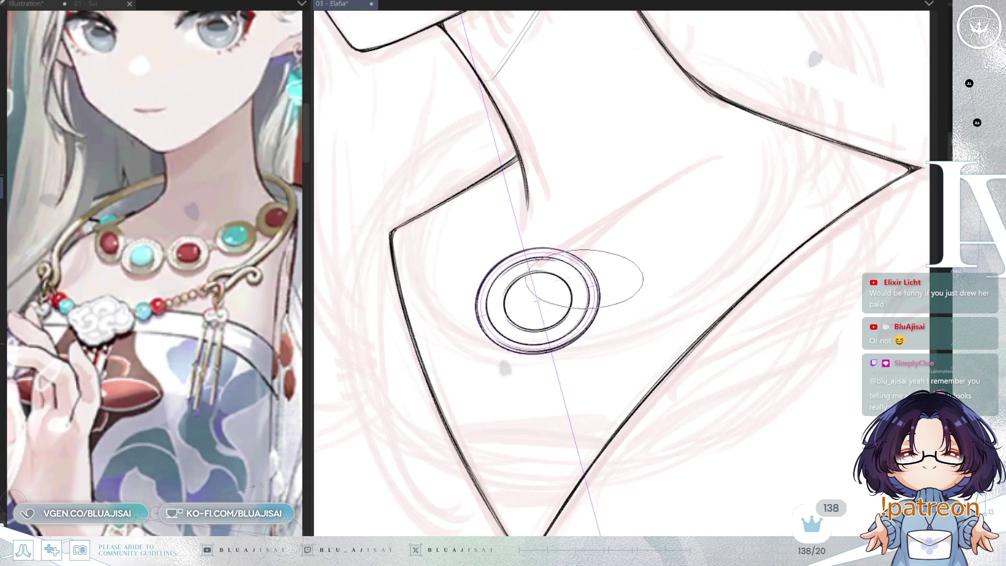
key("-")
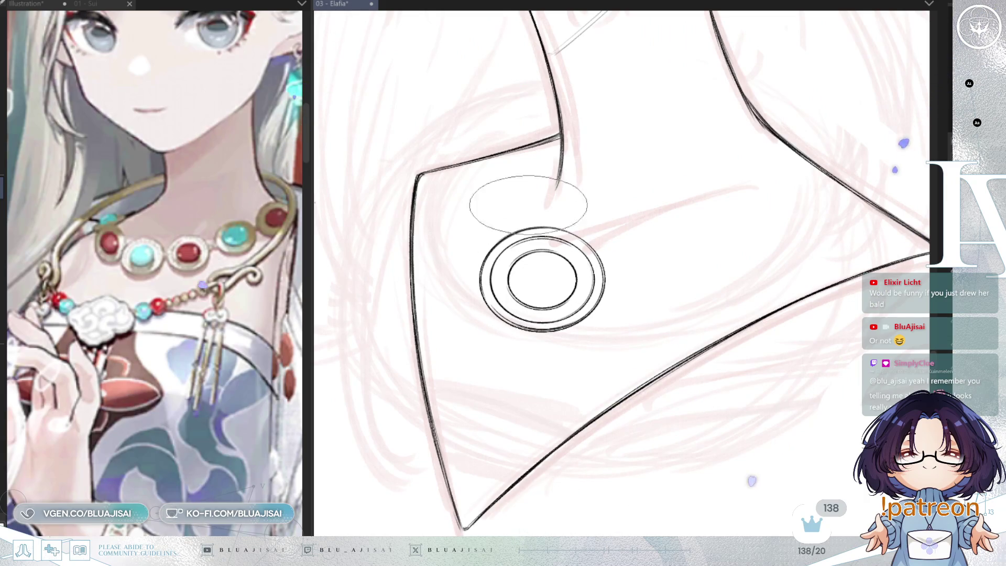
scroll(725, 236, "down", 2)
scroll(715, 253, "down", 1)
scroll(649, 317, "up", 2)
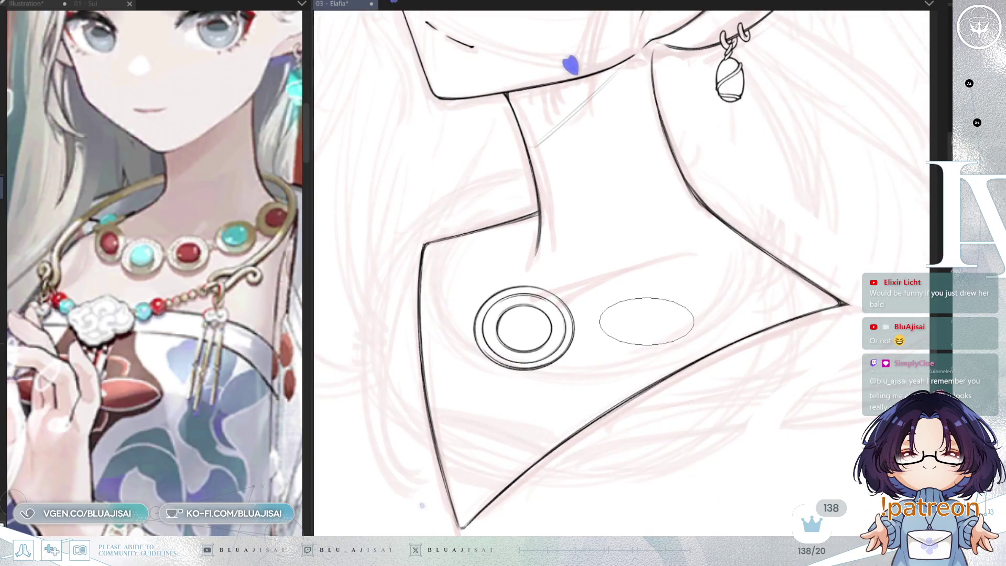
key("ctrl+t")
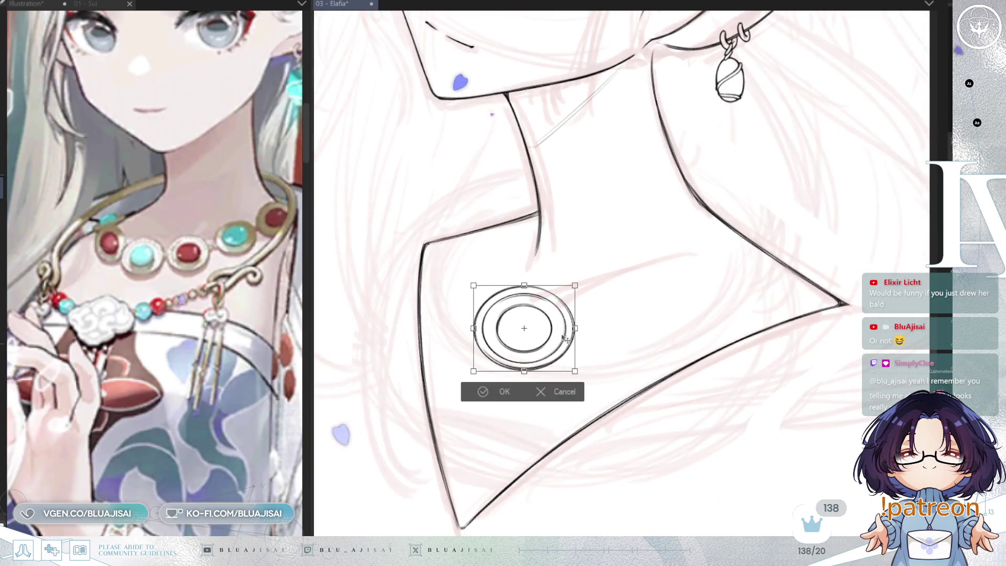
- Free-transform the first ring lower, leftward and slightly clockwise into place on the chest
left_click_drag(568, 338, 556, 367)
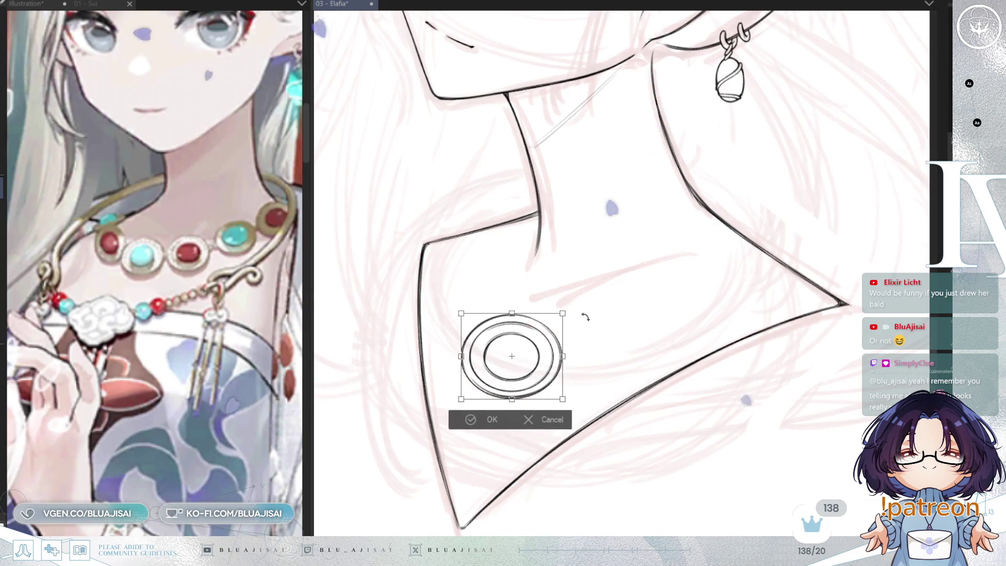
left_click_drag(586, 315, 552, 338)
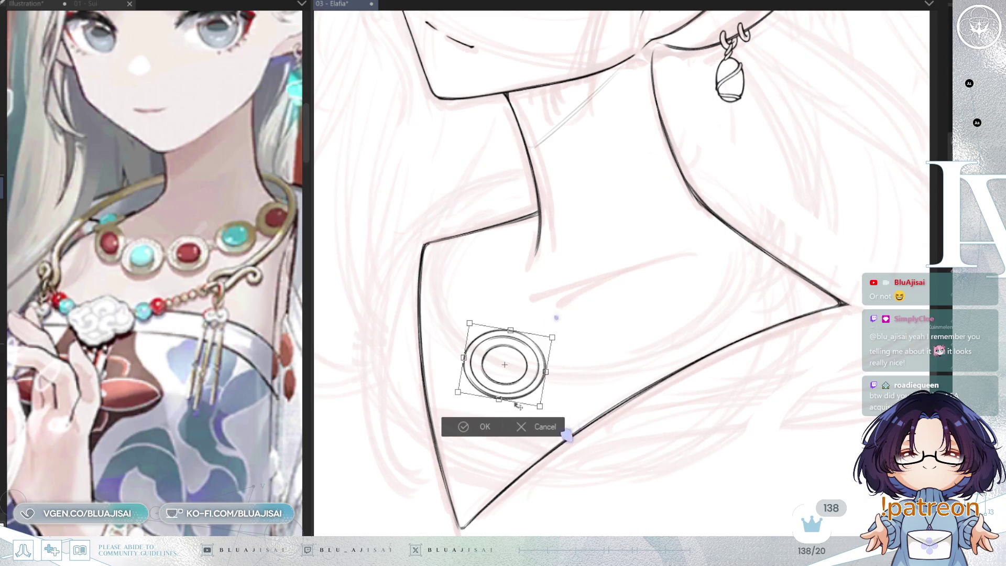
left_click_drag(531, 394, 532, 397)
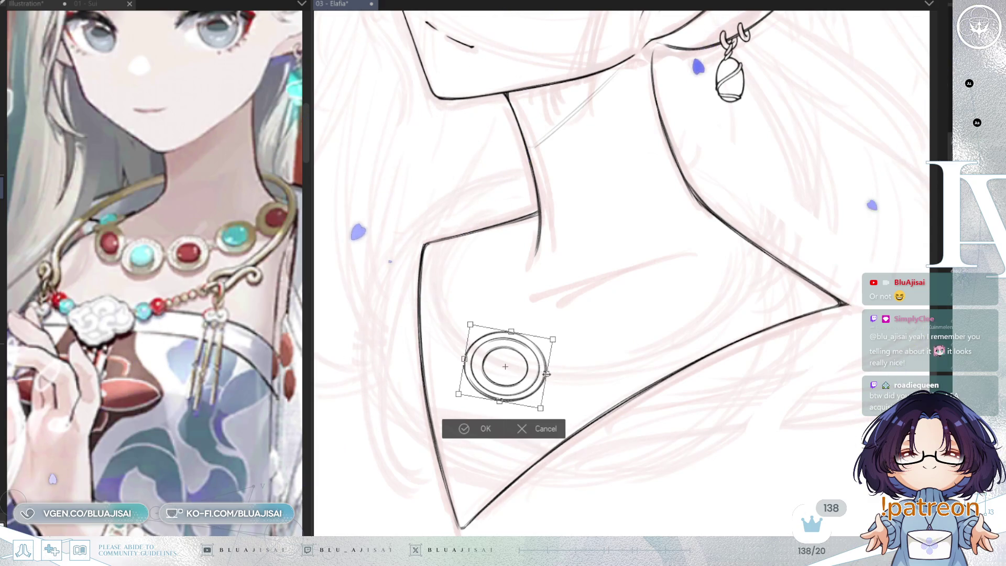
left_click(472, 432)
key("ctrl+t")
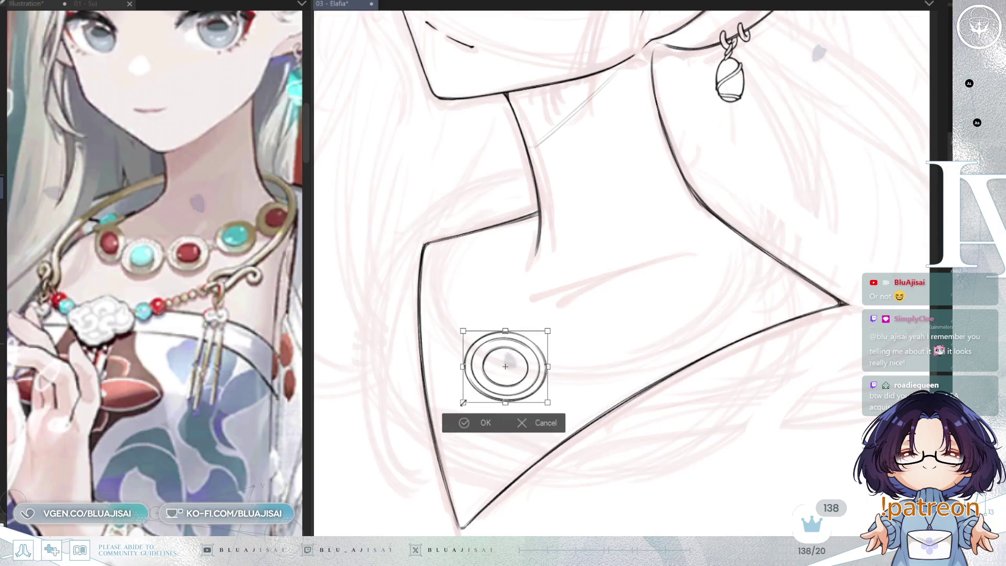
left_click(511, 432)
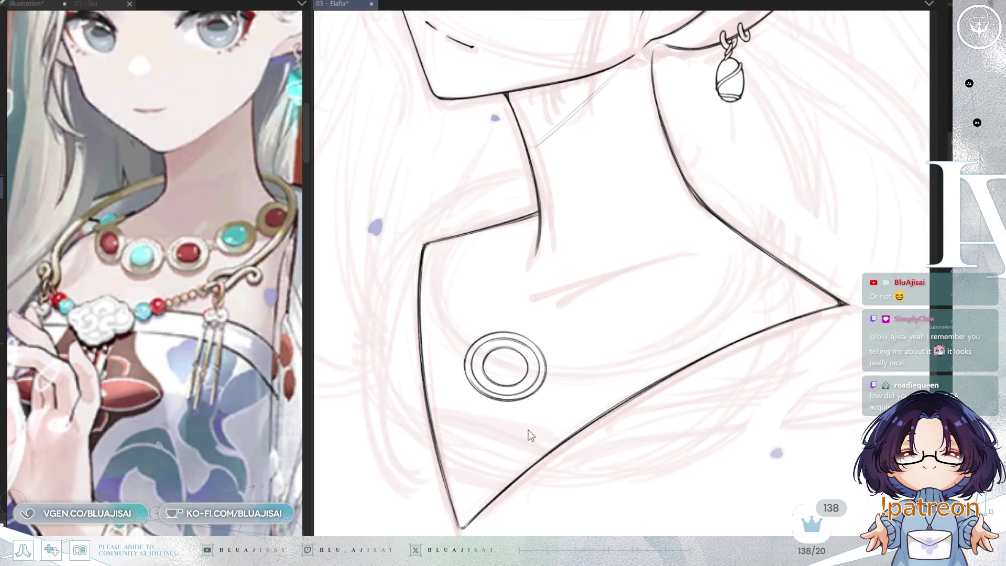
key("ctrl+t")
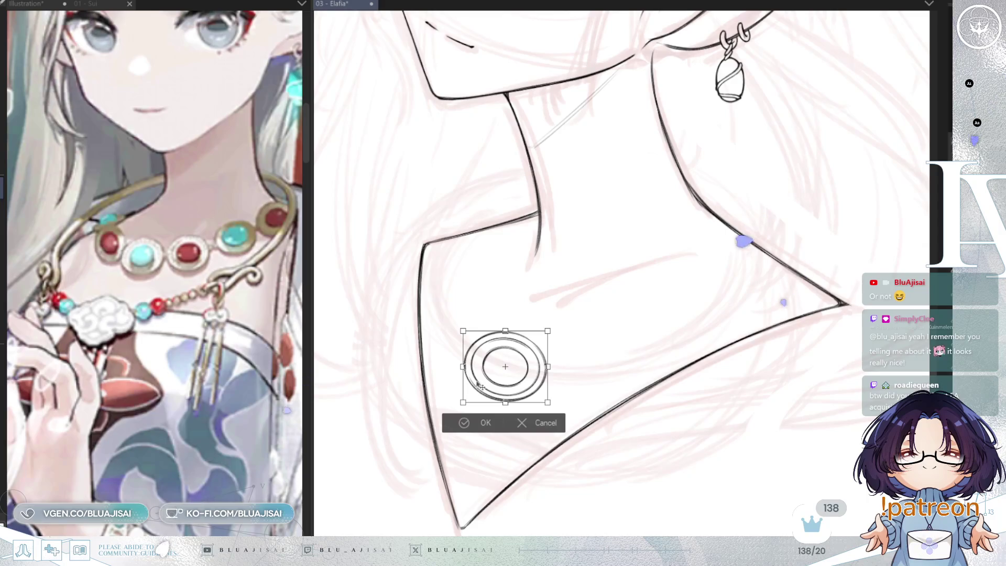
left_click_drag(470, 391, 470, 389)
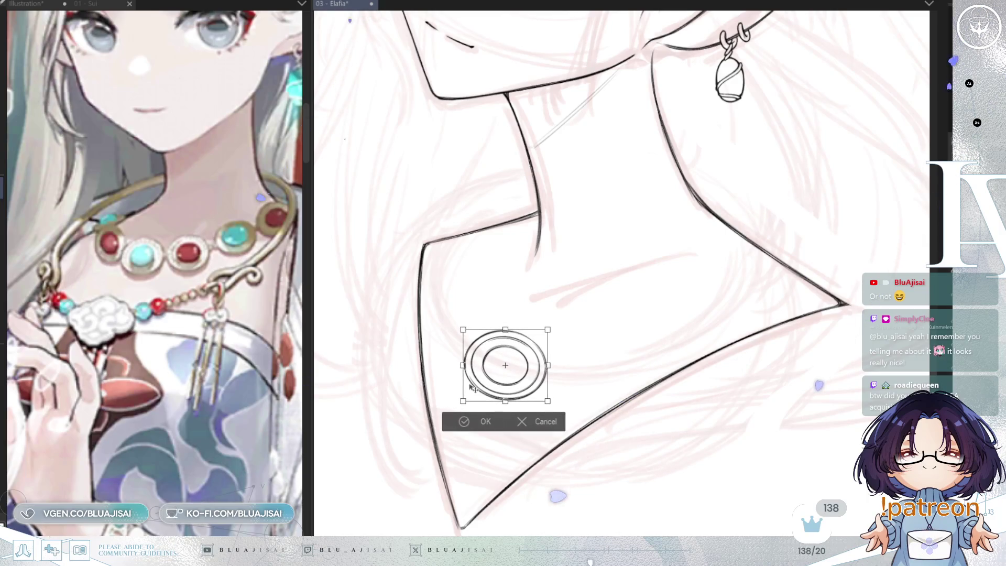
left_click(528, 423)
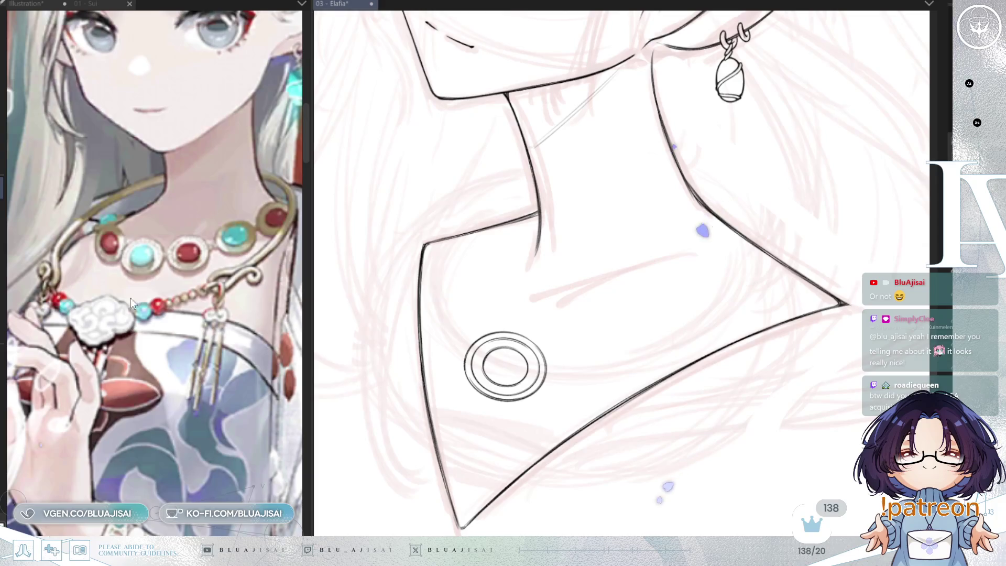
- Reshape the ring slightly and drag a duplicate of it to its right
key("ctrl+t")
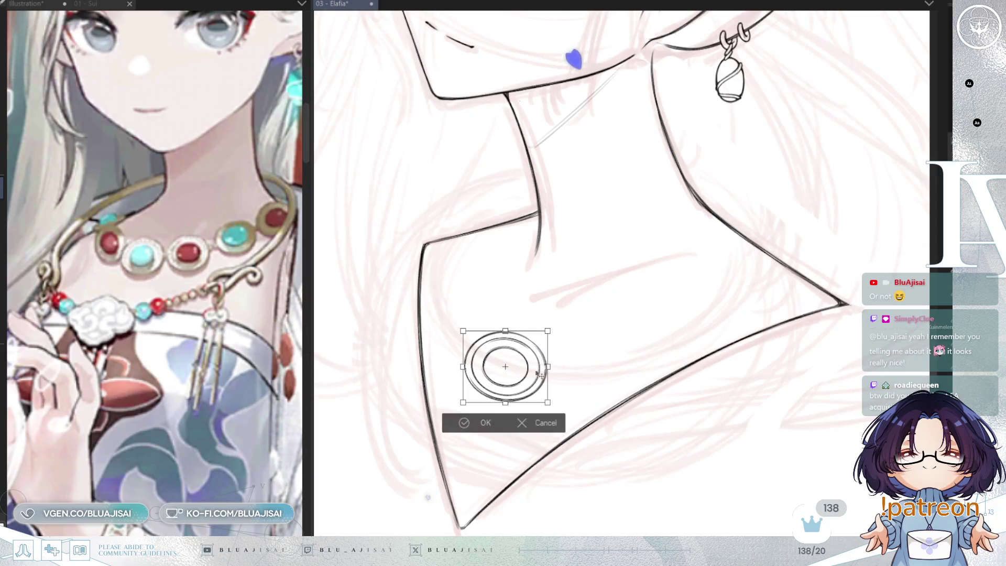
left_click_drag(464, 403, 507, 409)
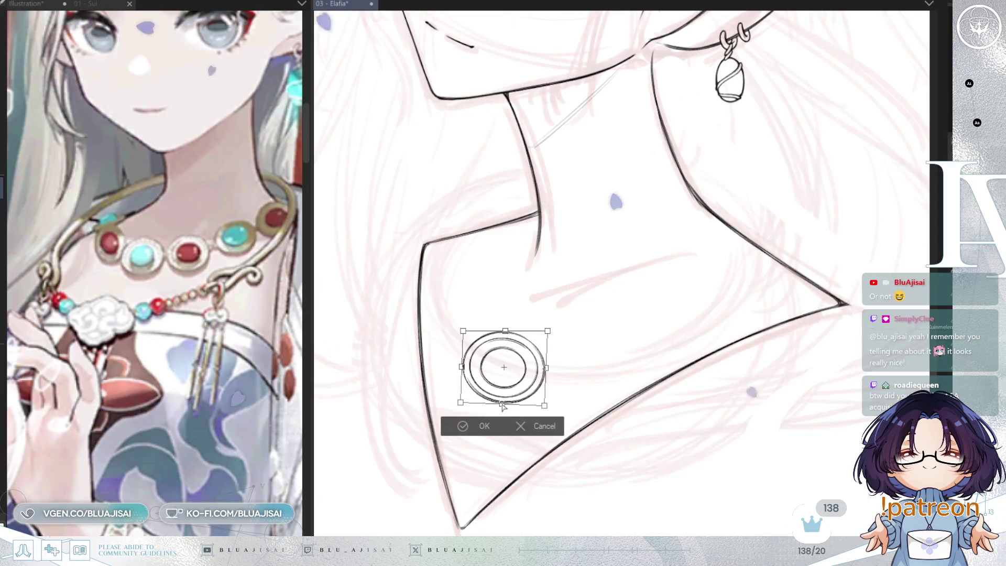
left_click_drag(547, 367, 551, 377)
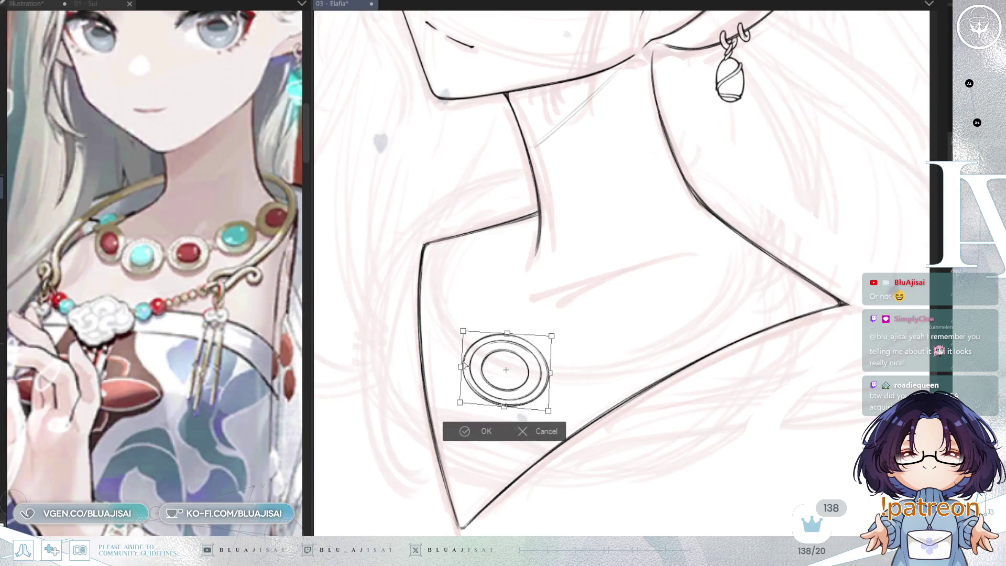
left_click_drag(467, 373, 650, 378)
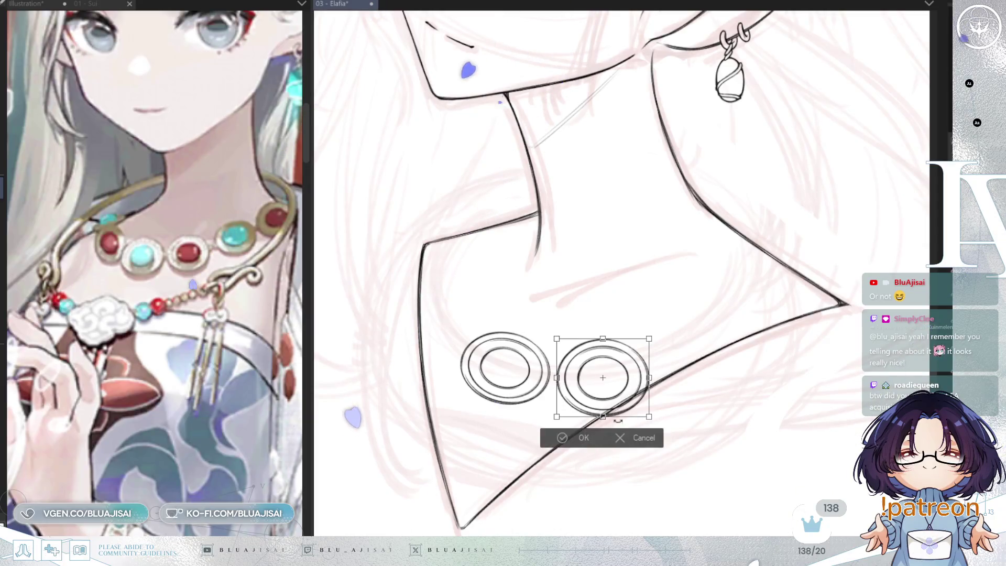
- Resize and flatten the copied right ring to match the first, and commit the pair
key("Return")
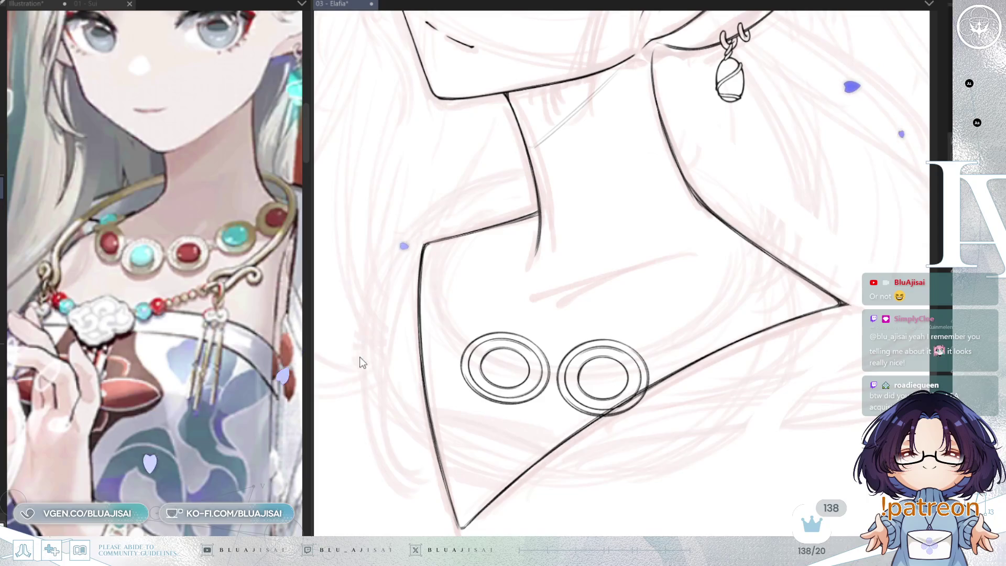
key("ctrl+t")
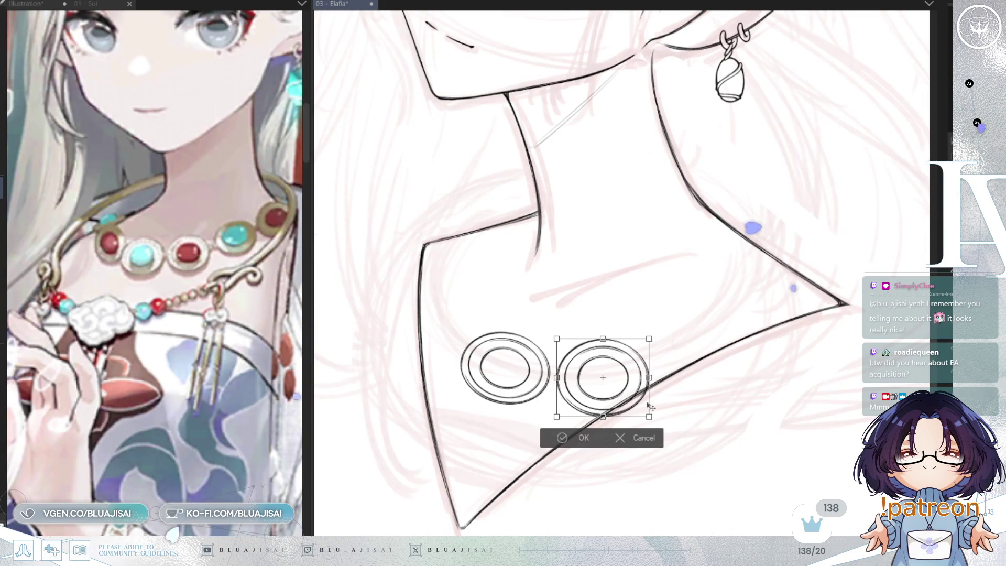
left_click_drag(649, 379, 650, 414)
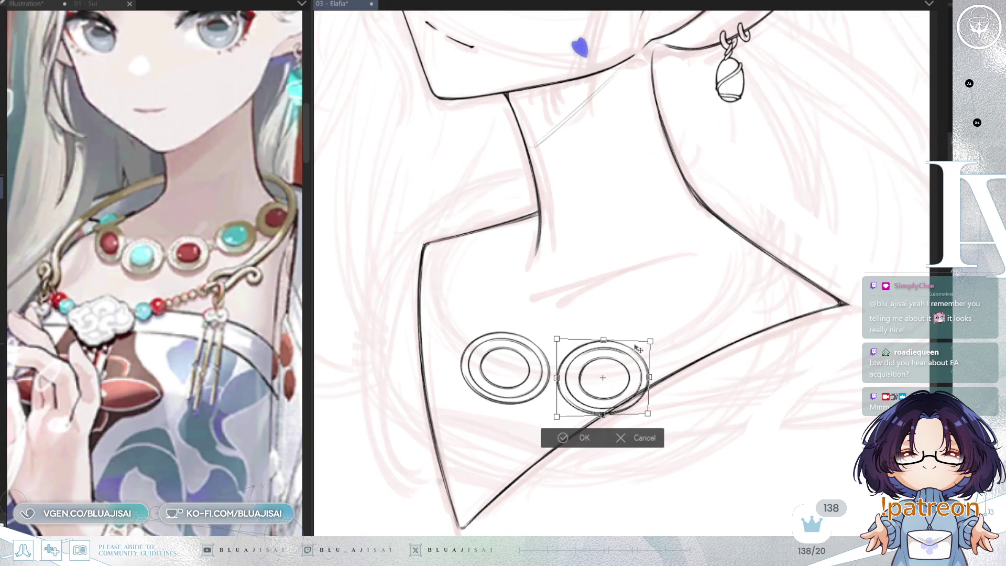
left_click_drag(650, 341, 633, 380)
left_click_drag(646, 343, 649, 340)
left_click_drag(645, 410, 648, 411)
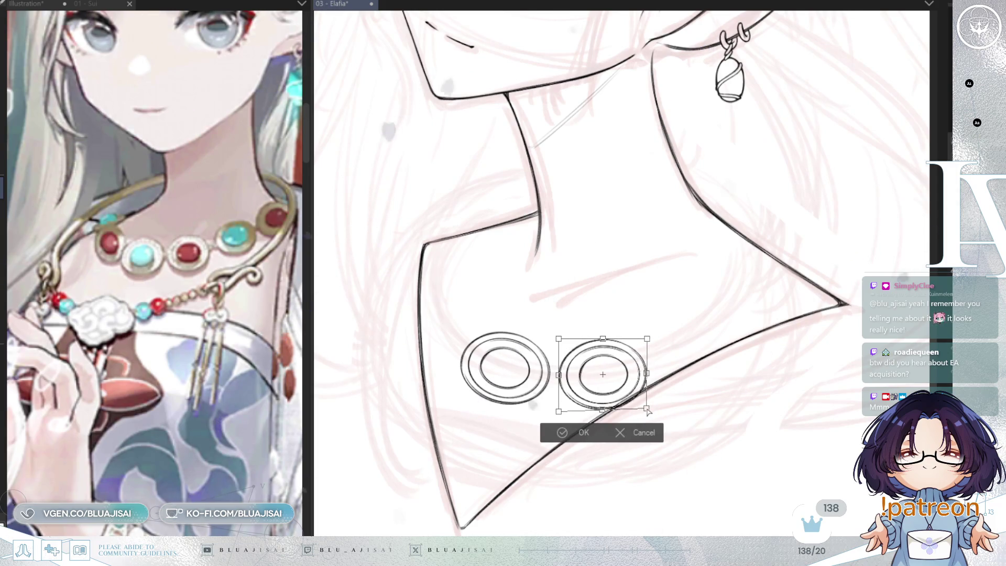
left_click_drag(560, 411, 556, 412)
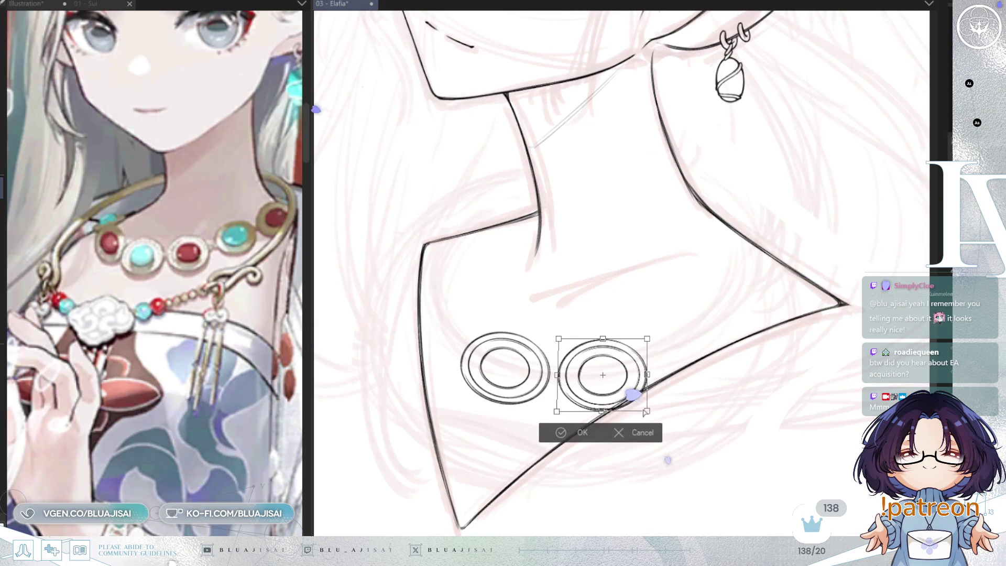
left_click_drag(648, 412, 648, 412)
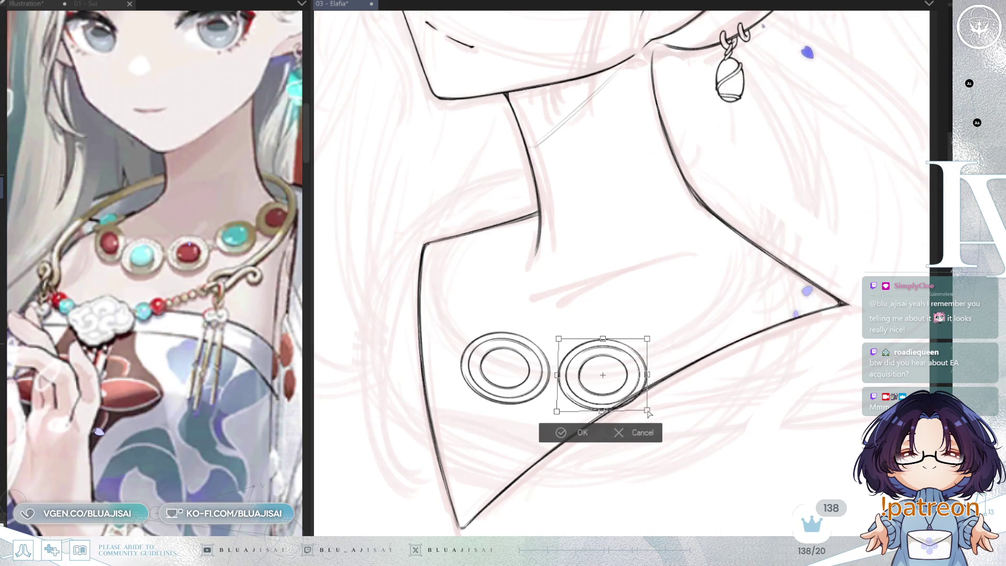
left_click_drag(602, 340, 648, 340)
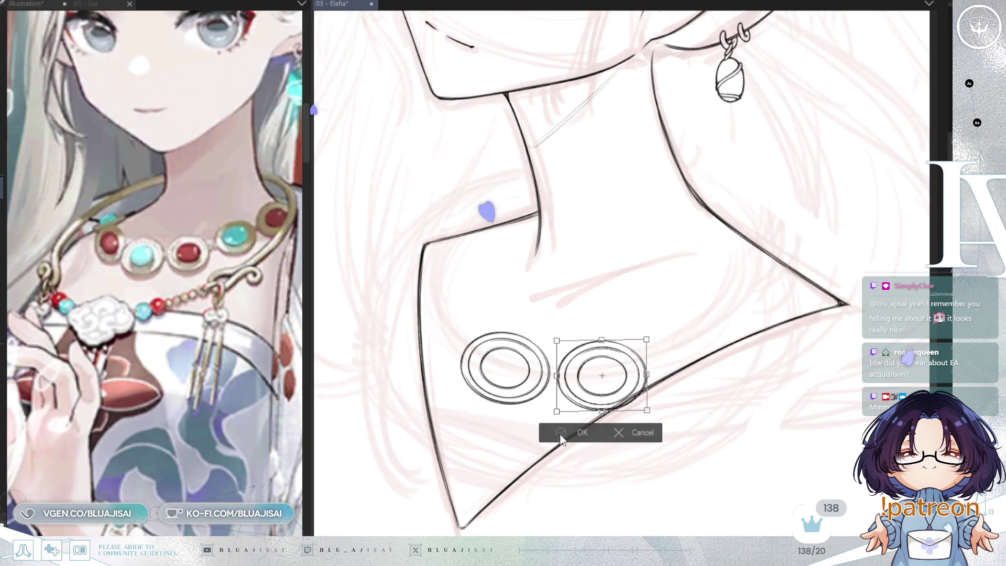
key("Return")
key("ctrl+minus")
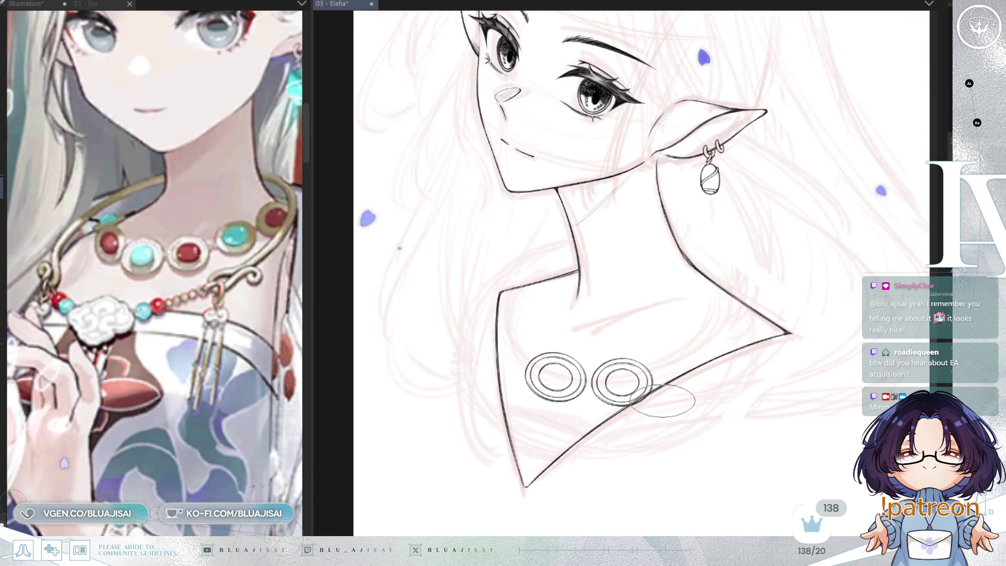
scroll(665, 398, "up", 2)
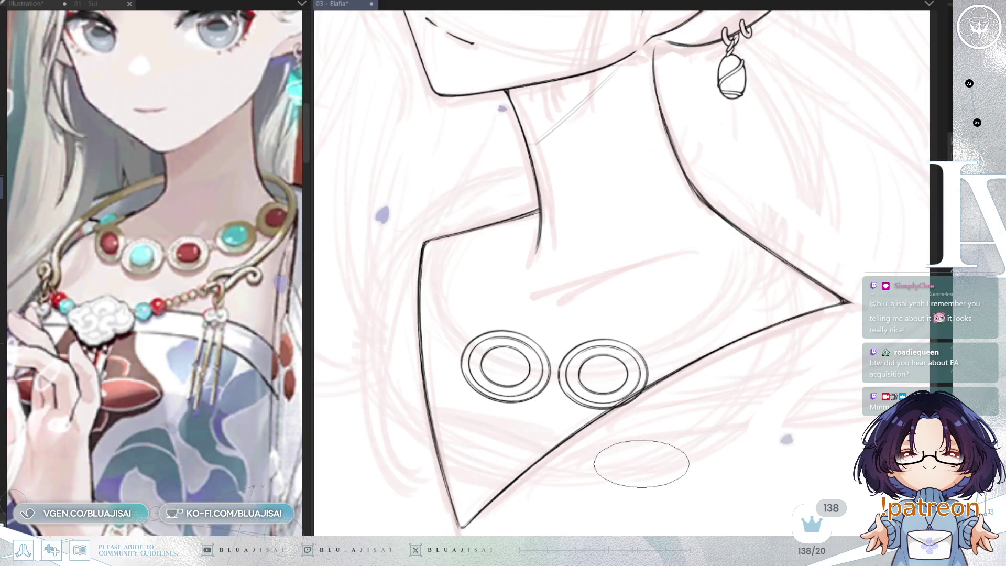
- Paste a third ring, rotate it up and left toward the collar edge and narrow it into an oval
key("ctrl+v")
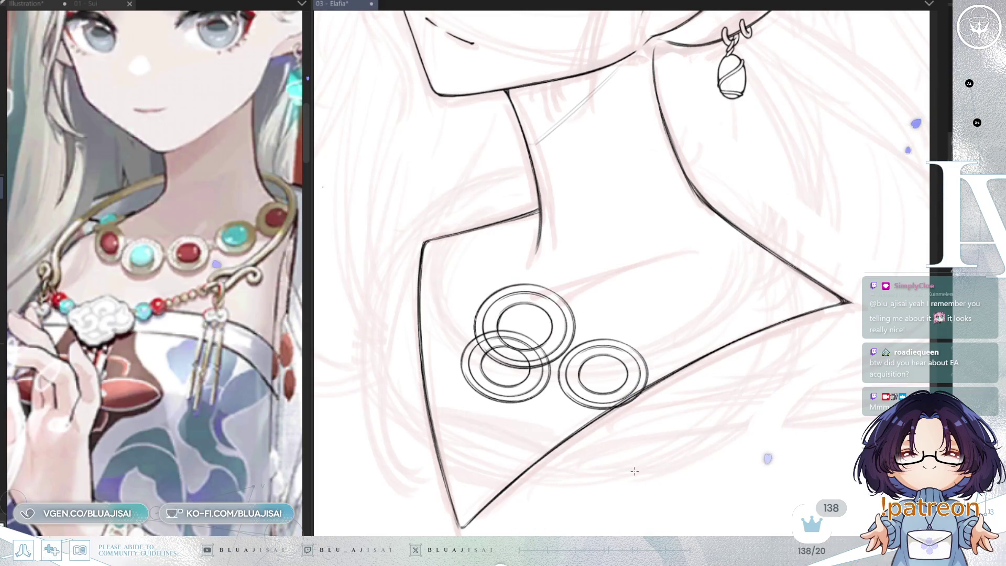
key("ctrl+t")
left_click_drag(594, 294, 635, 202)
left_click_drag(557, 292, 512, 323)
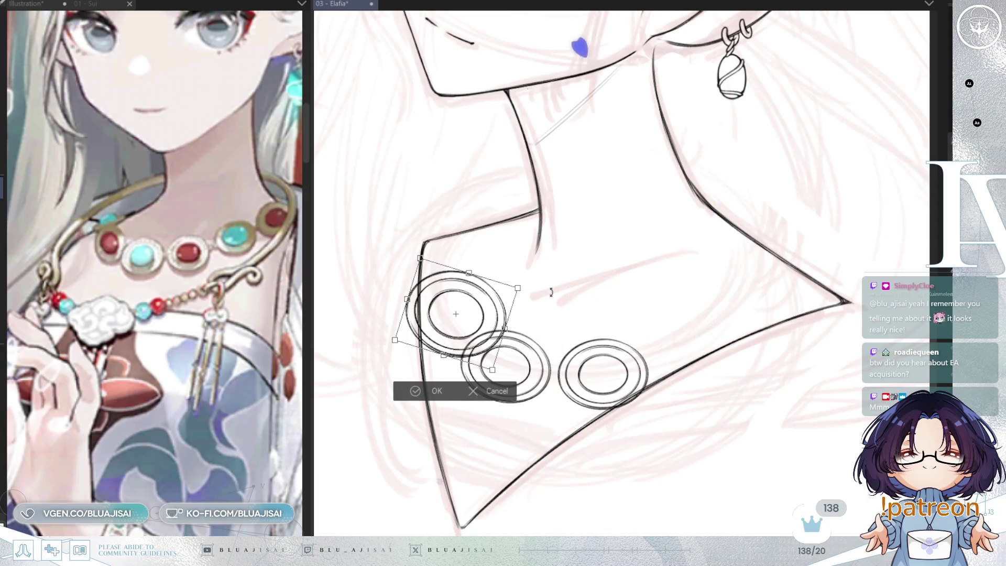
mouse_move(550, 291)
left_mouse_down()
mouse_move(543, 315)
mouse_move(467, 321)
left_mouse_up()
left_click_drag(519, 290, 523, 308)
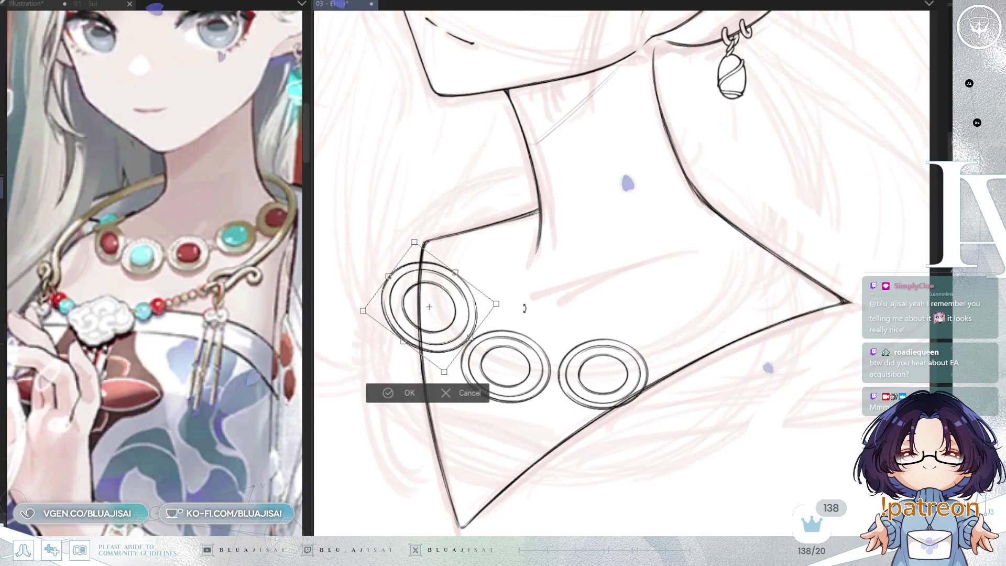
mouse_move(506, 258)
left_mouse_down()
mouse_move(393, 274)
mouse_move(421, 282)
left_mouse_up()
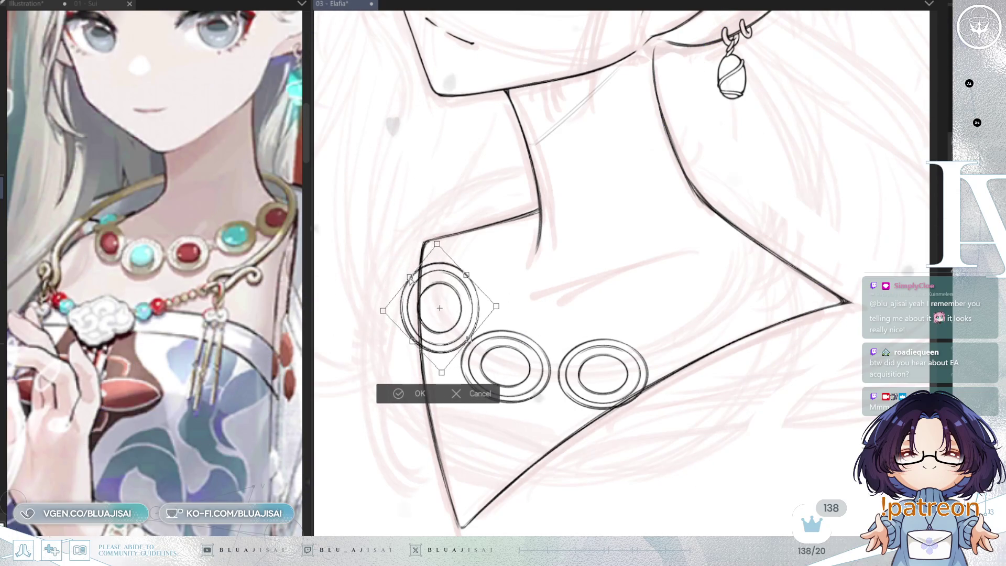
left_click_drag(496, 306, 490, 315)
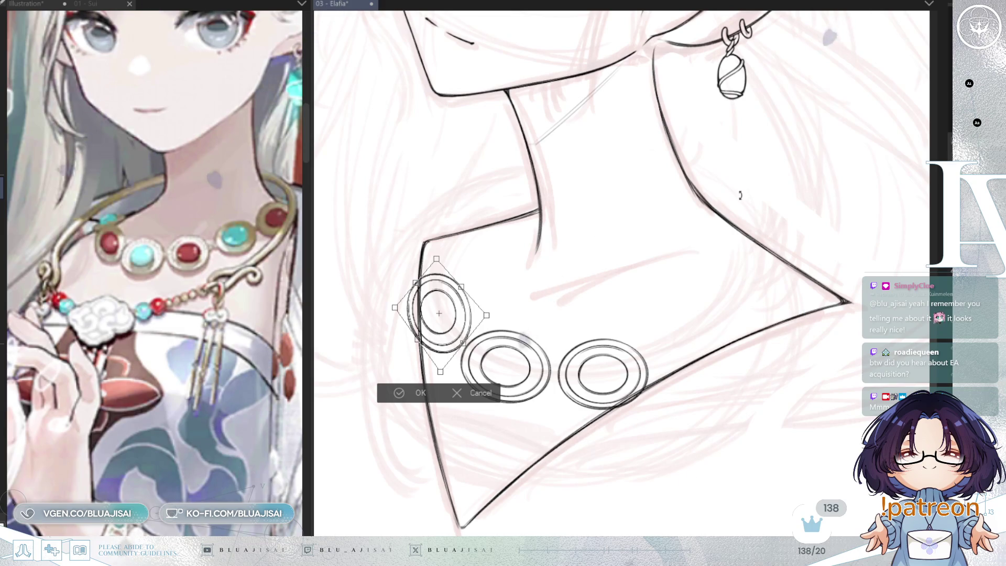
scroll(758, 232, "down", 2)
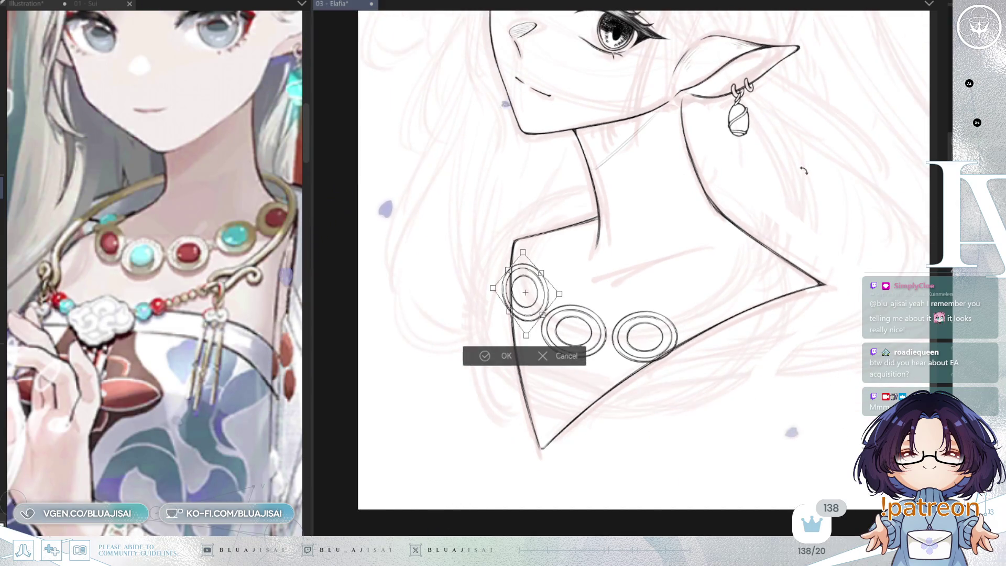
- Mirror-check the third ring, then re-transform it steeper, squashed from below and slightly larger
key("h")
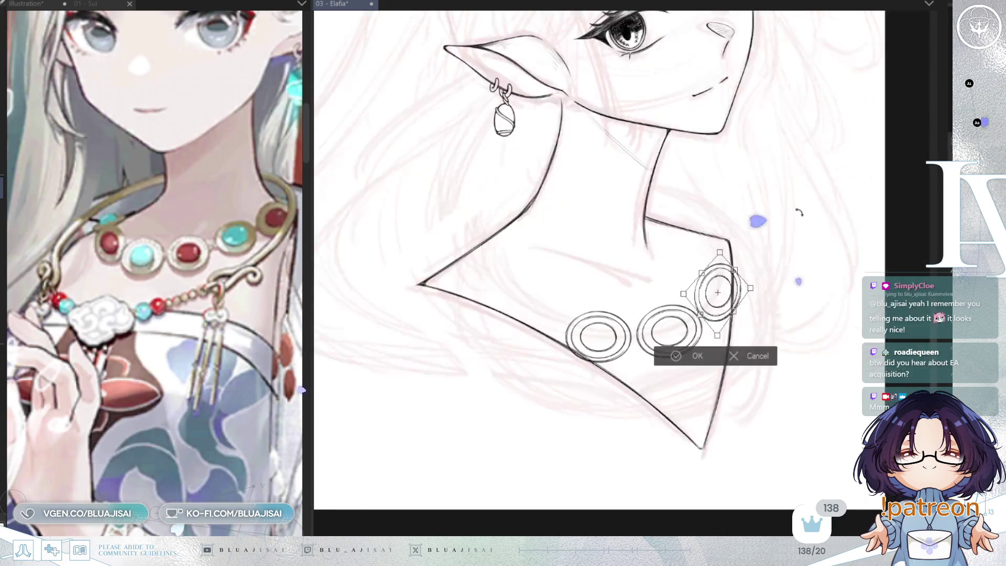
key("Return")
scroll(749, 294, "up", 2)
left_click_drag(743, 281, 793, 281)
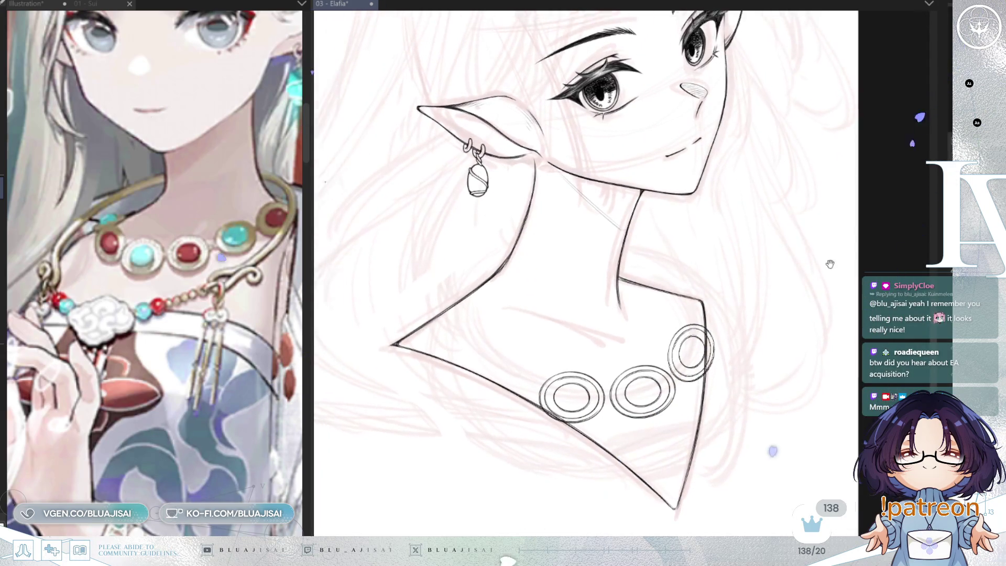
key("ctrl+t")
scroll(731, 346, "up", 1)
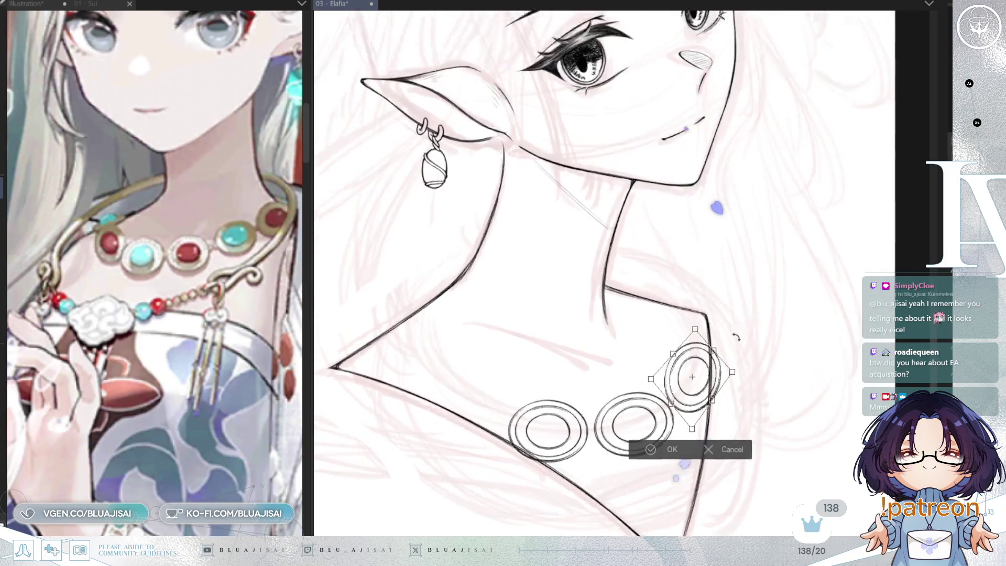
scroll(722, 355, "up", 1)
left_click_drag(596, 394, 524, 496)
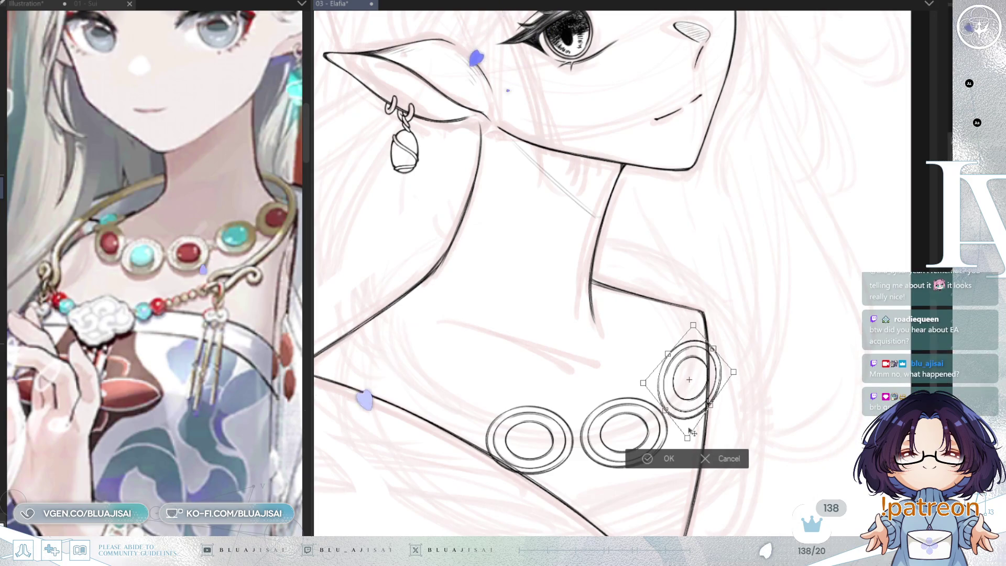
left_click_drag(685, 438, 688, 434)
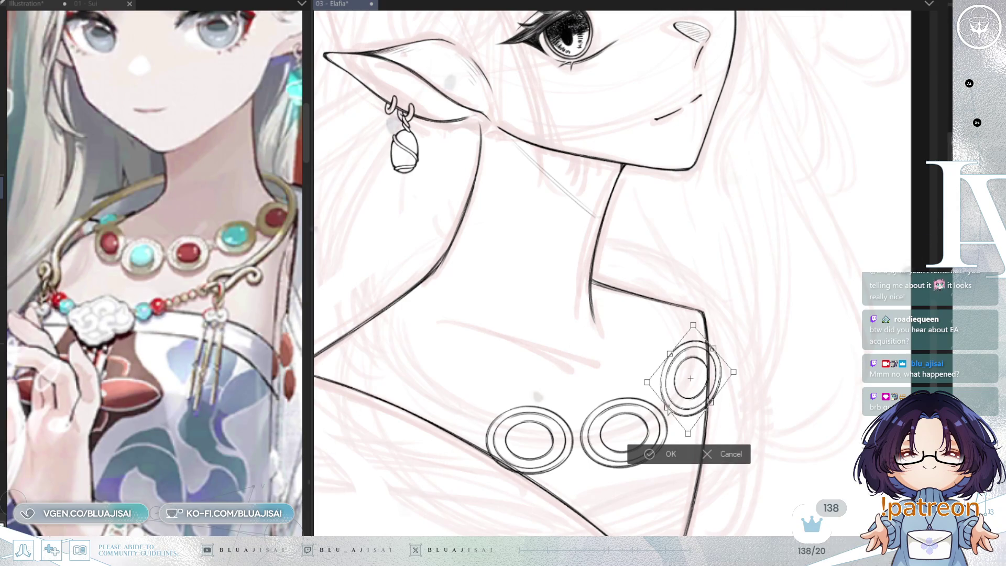
left_click_drag(712, 348, 735, 372)
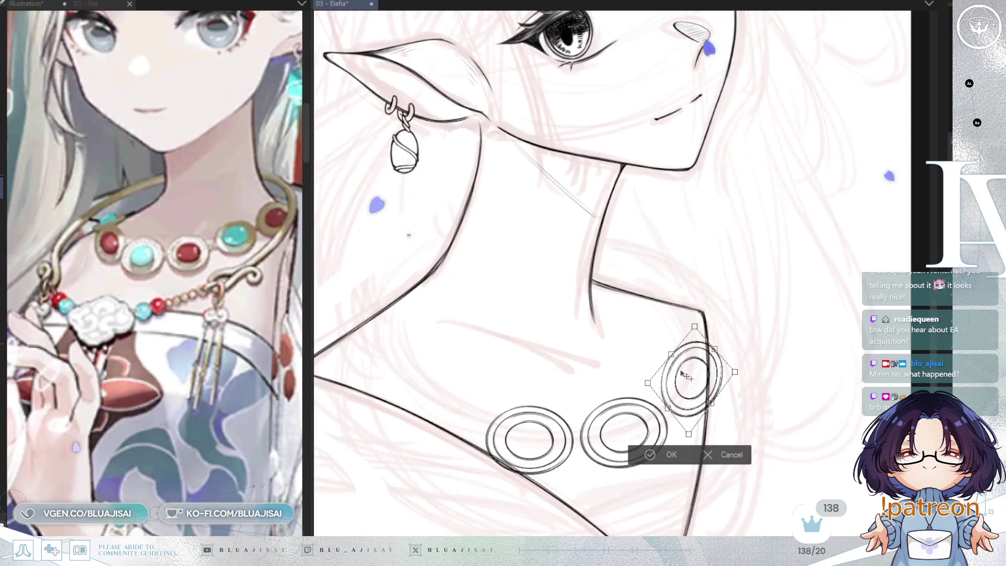
- Commit the third ring's shape and flip the canvas view back to normal
left_click(661, 454)
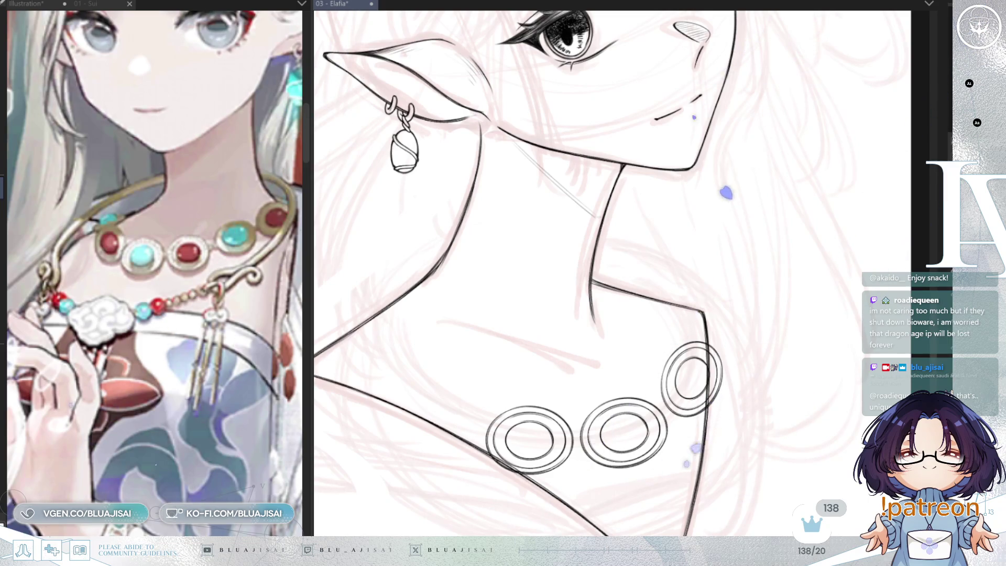
key("h")
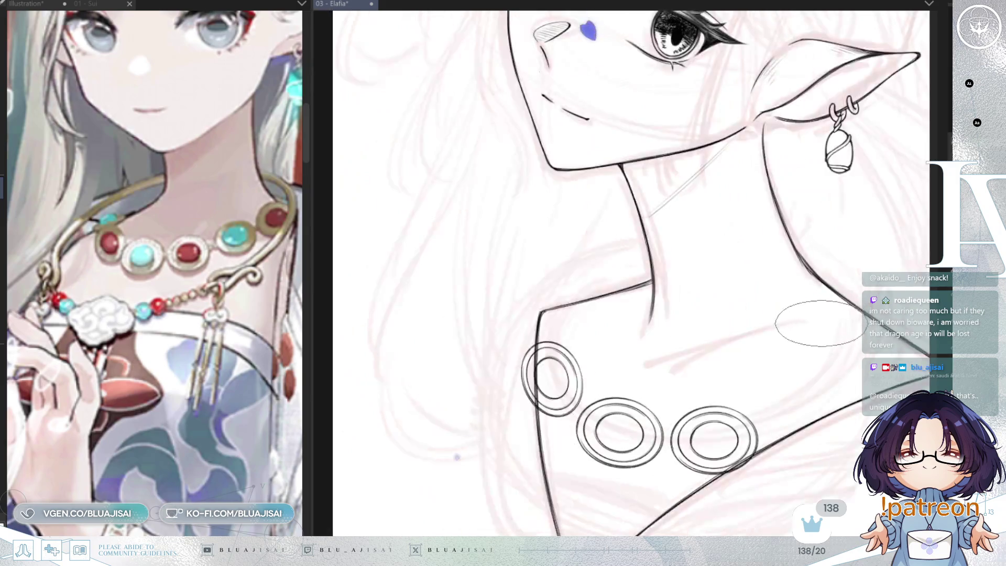
- Paste a fourth ring, move it to the row's right end, tilt it clockwise and enlarge it slightly
key("ctrl+v")
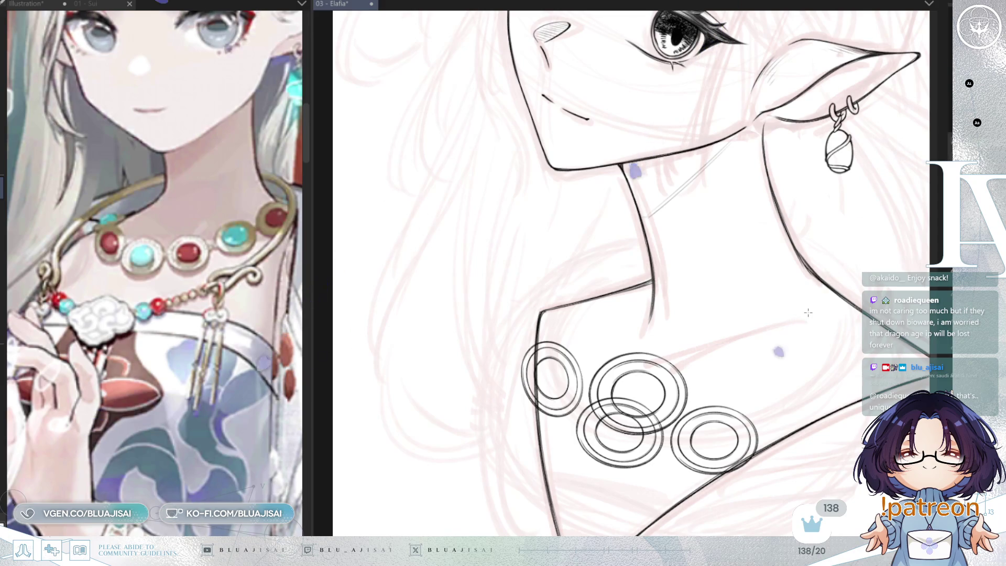
key("ctrl+t")
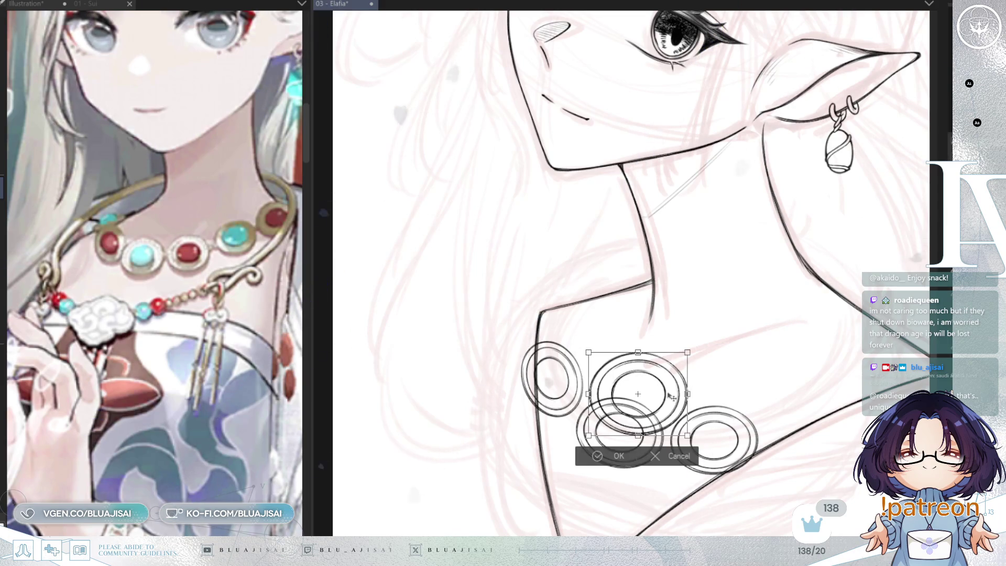
left_click_drag(672, 397, 840, 405)
left_click_drag(857, 351, 849, 334)
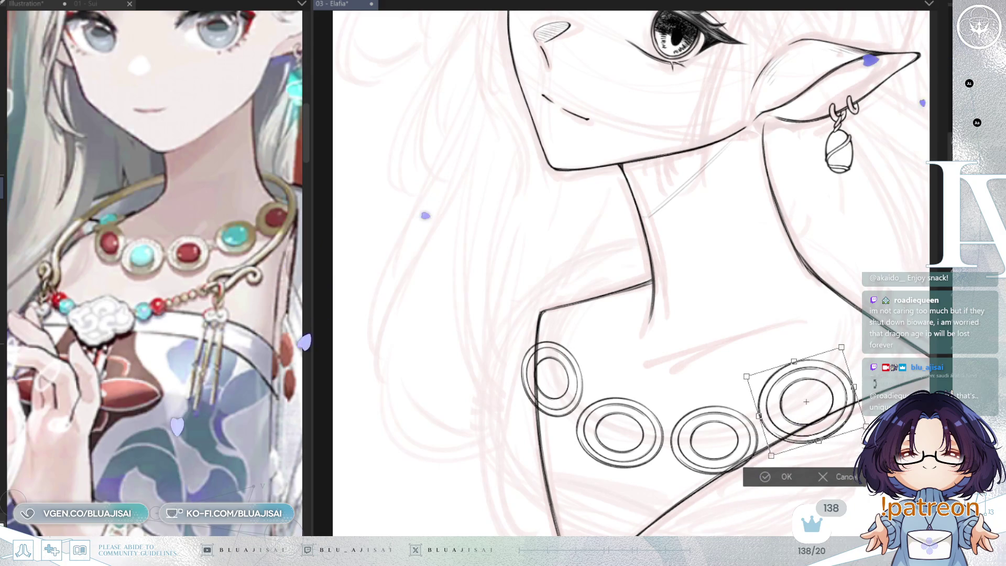
left_click_drag(865, 426, 866, 420)
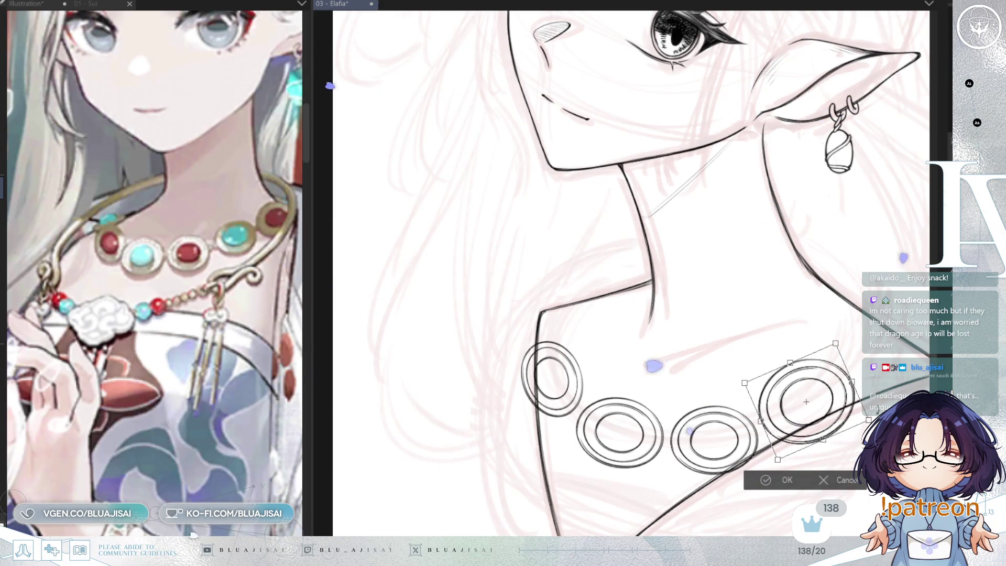
left_click_drag(869, 420, 850, 416)
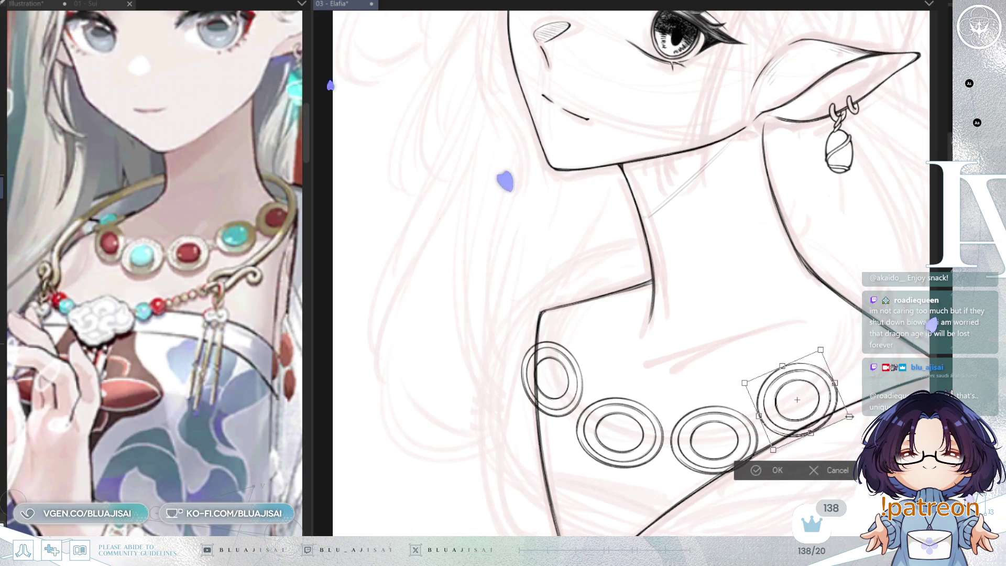
left_click_drag(836, 382, 854, 412)
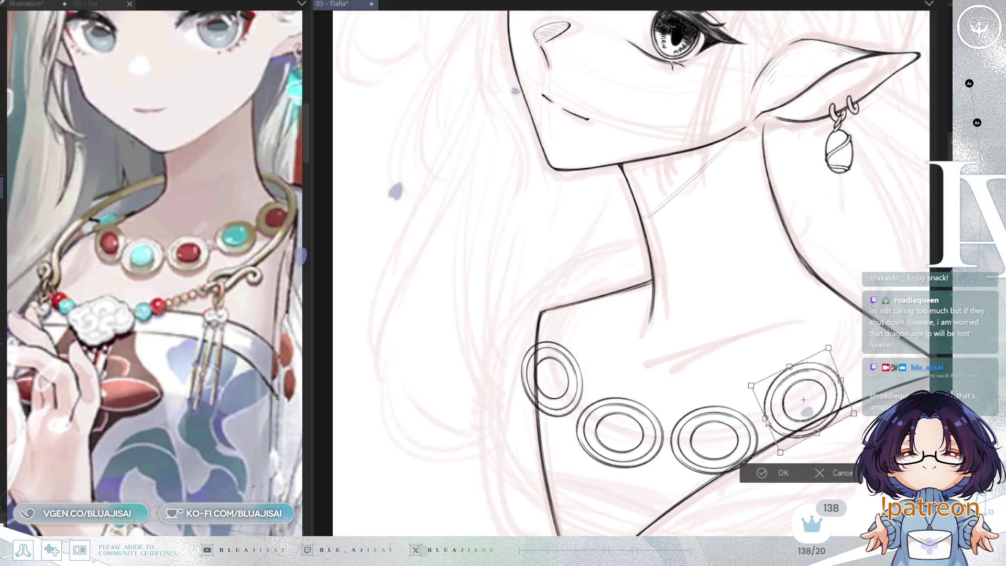
- Fine-tune the fourth ring's tilt and position along the collar and commit the placement
left_click_drag(814, 431, 819, 437)
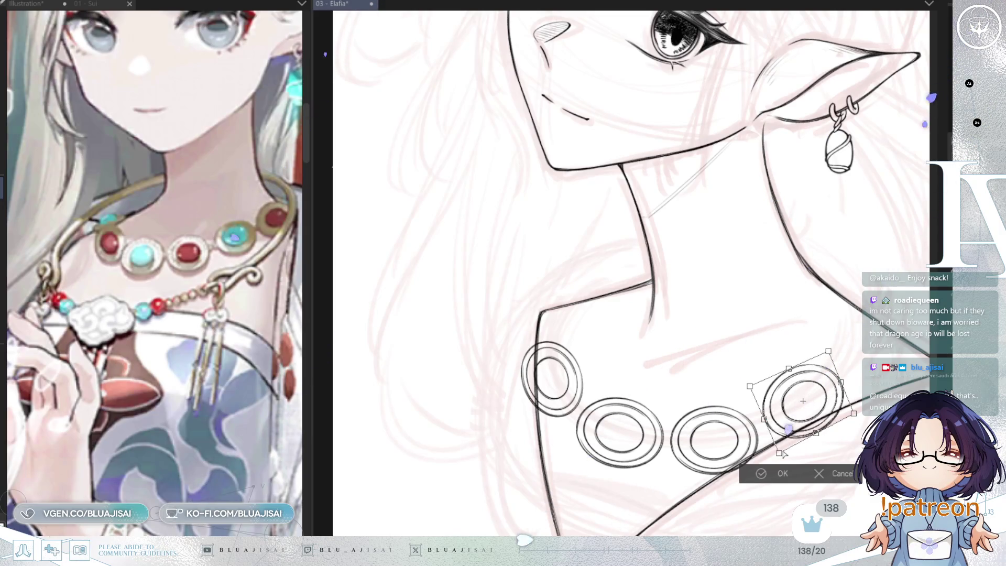
left_click_drag(762, 354, 767, 350)
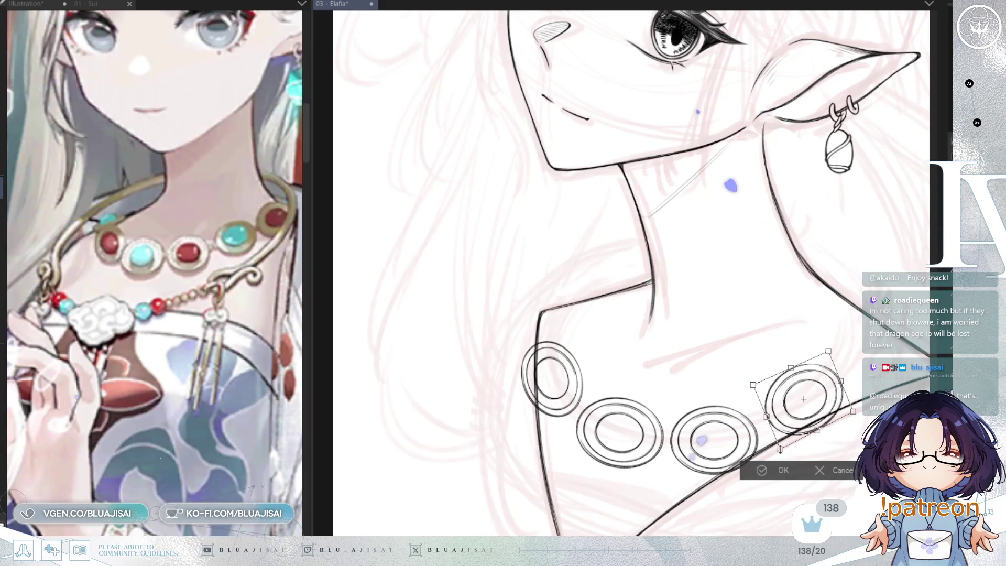
left_click_drag(823, 415, 819, 423)
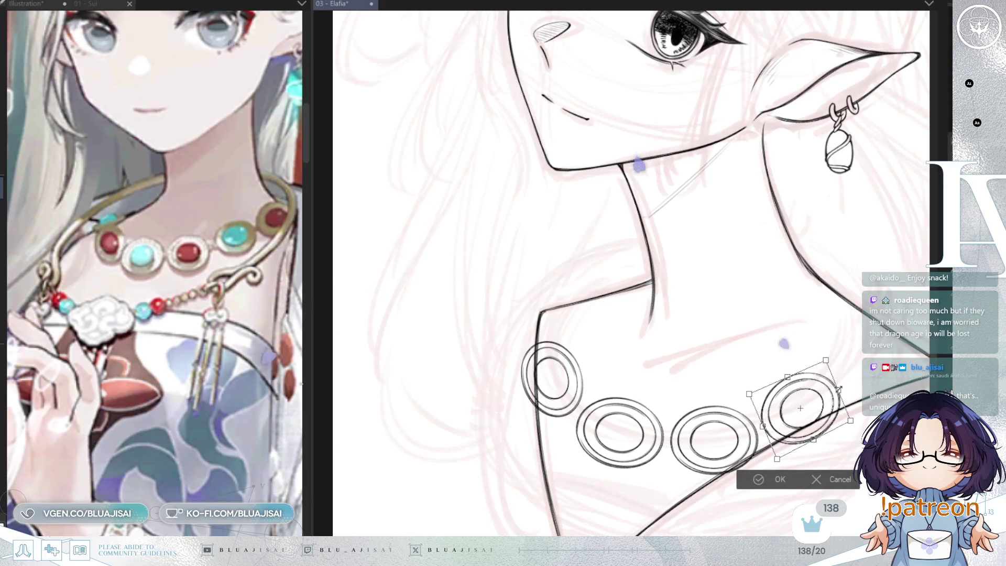
left_click_drag(838, 389, 840, 391)
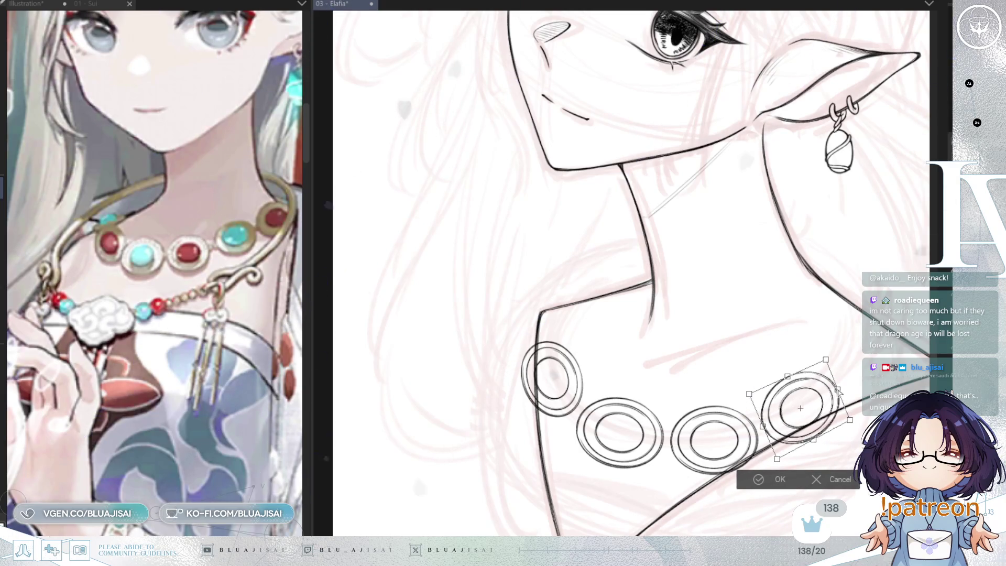
key("Return")
left_click_drag(691, 468, 785, 520)
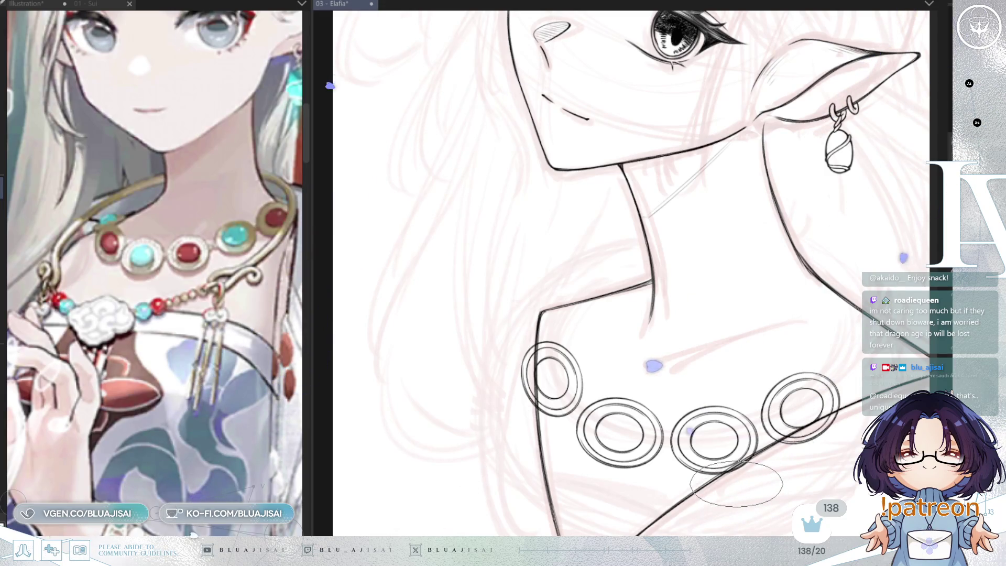
key("ctrl+d")
- Paste a fifth ring, shrink it and move it up onto the neckline at the left shoulder corner
key("ctrl+v")
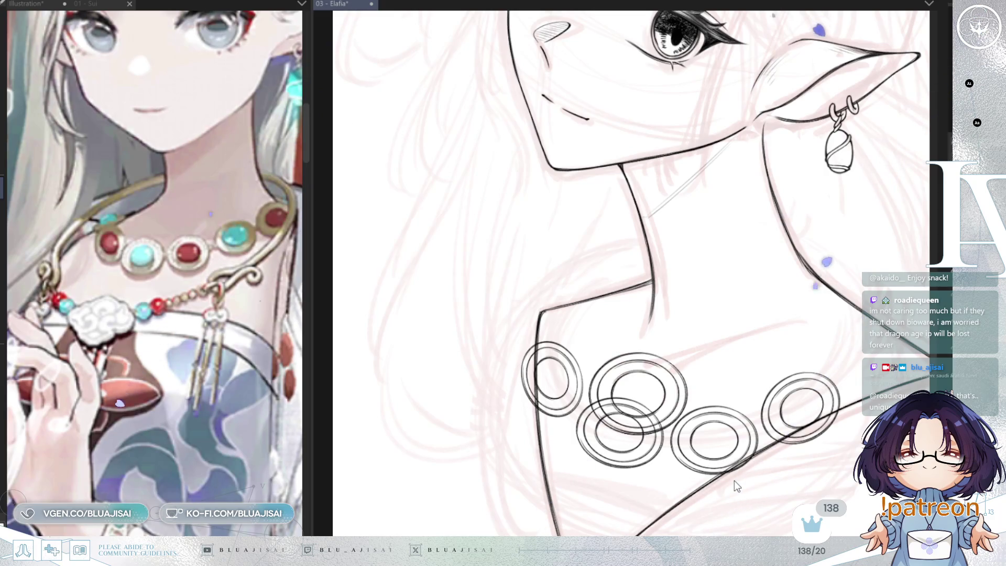
key("ctrl+t")
left_click_drag(688, 353, 669, 367)
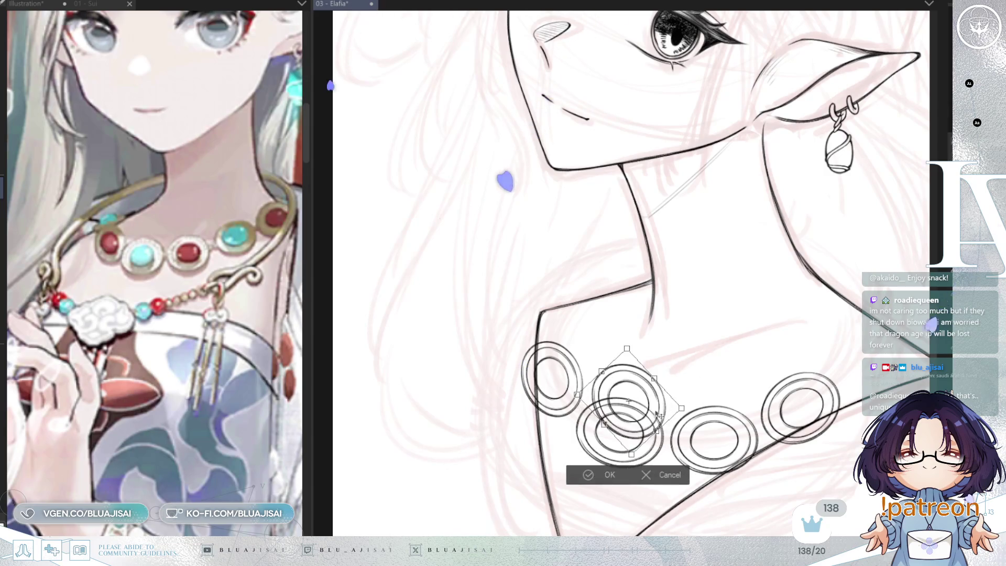
left_click_drag(629, 397, 555, 311)
left_click_drag(621, 292, 625, 309)
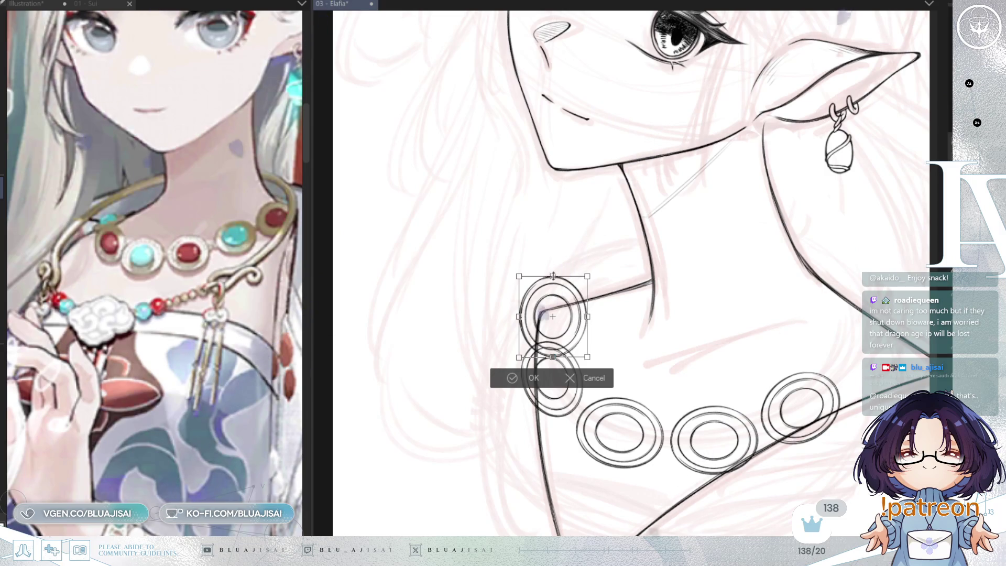
left_click_drag(553, 358, 553, 354)
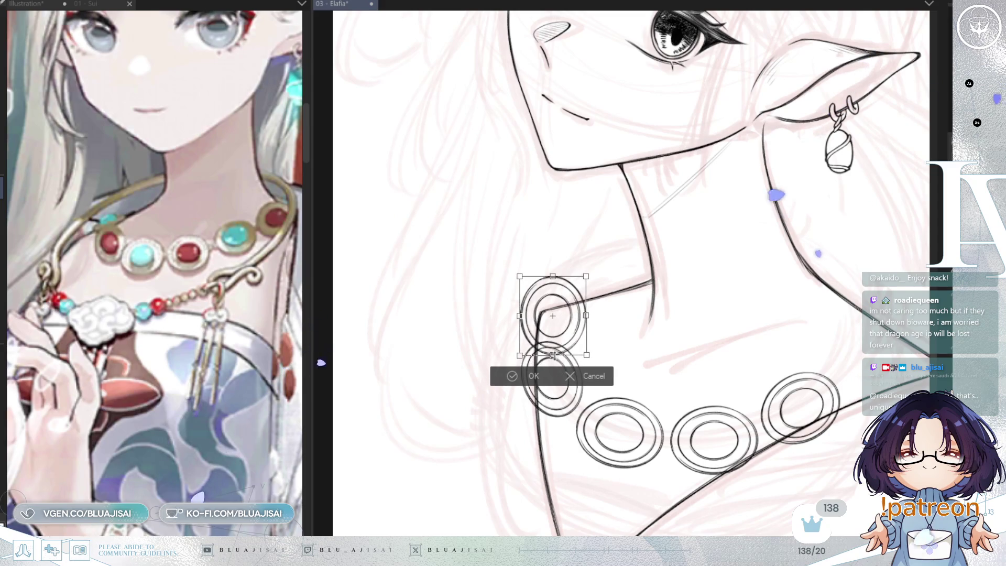
left_click(530, 377)
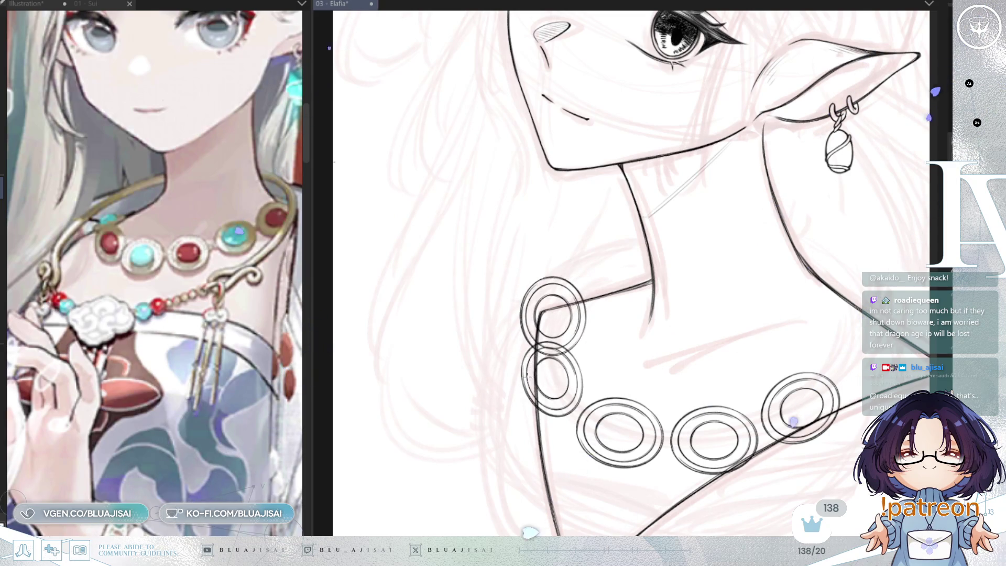
- Transform the upper ring again, shifting it up-right and narrowing it into an ellipse
key("ctrl+t")
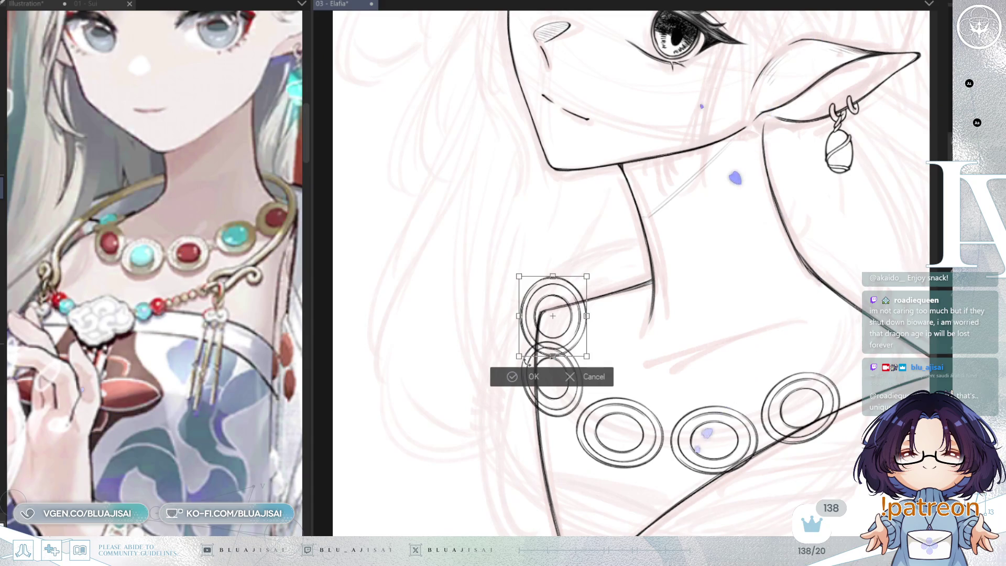
mouse_move(552, 310)
left_mouse_down()
mouse_move(582, 287)
mouse_move(570, 257)
mouse_move(578, 301)
mouse_move(576, 292)
left_mouse_up()
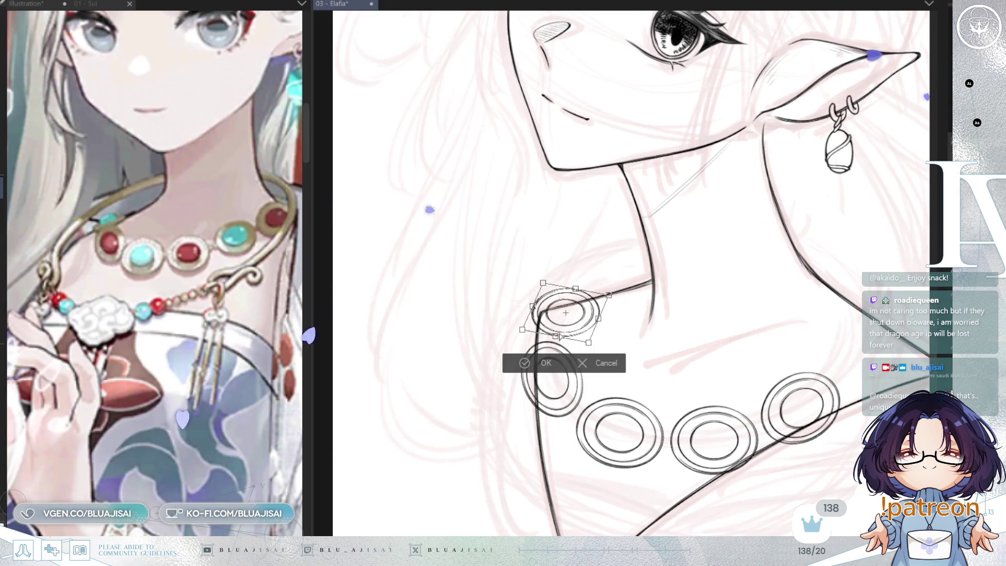
left_click_drag(557, 336, 557, 337)
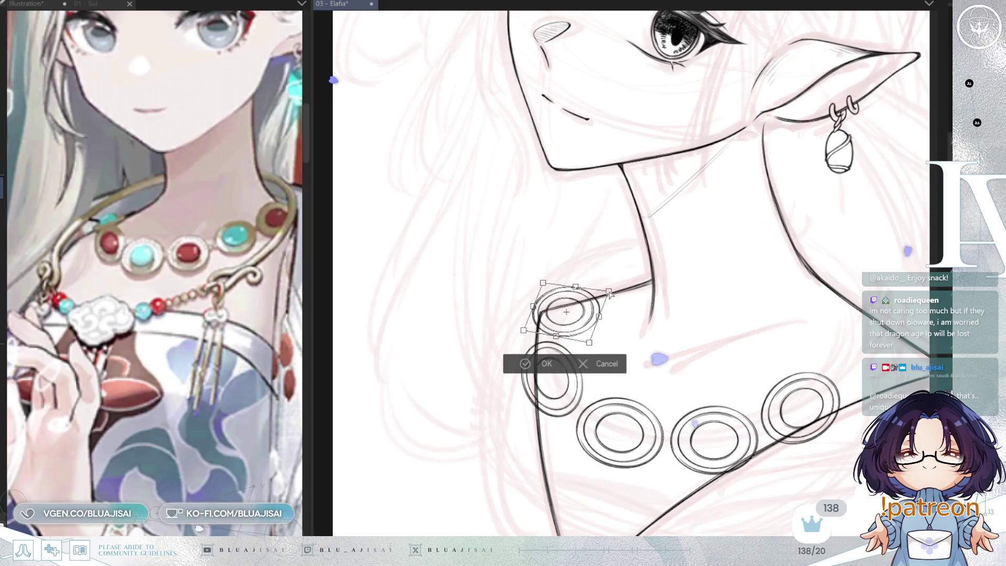
left_click_drag(543, 282, 546, 287)
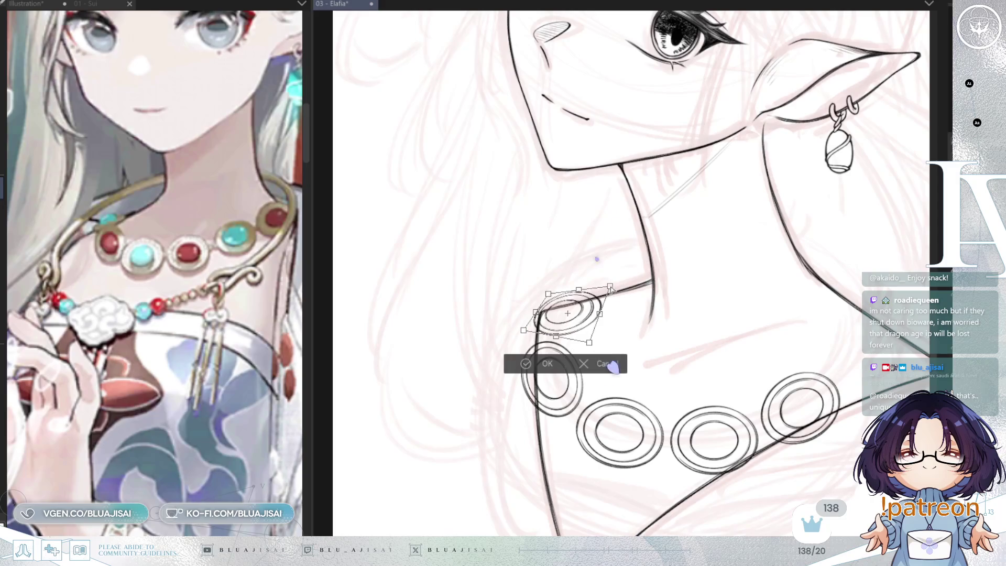
left_click_drag(612, 290, 585, 291)
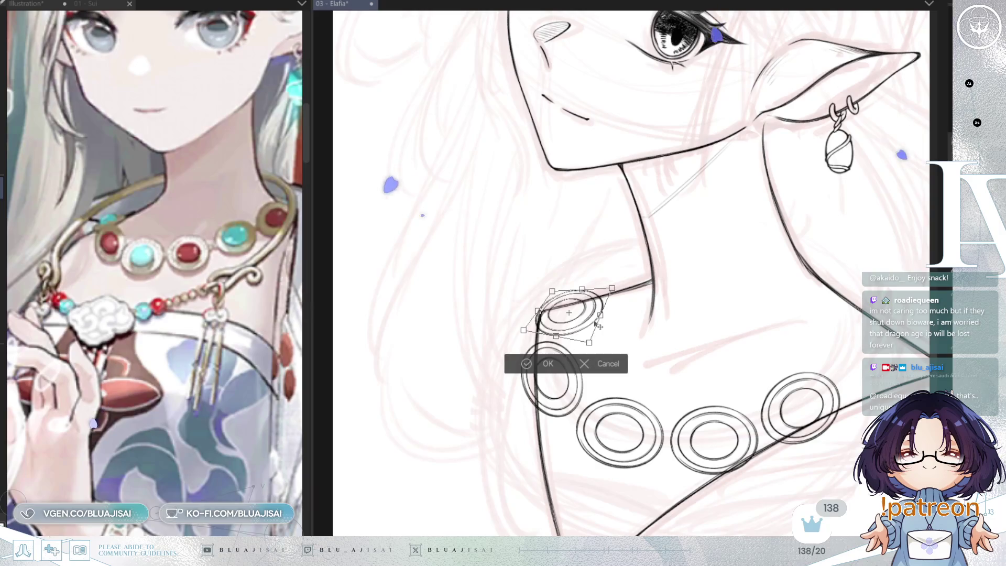
- Skew and flatten the upper ring so it lies tilted along the collar line, then confirm
left_click_drag(589, 343, 583, 344)
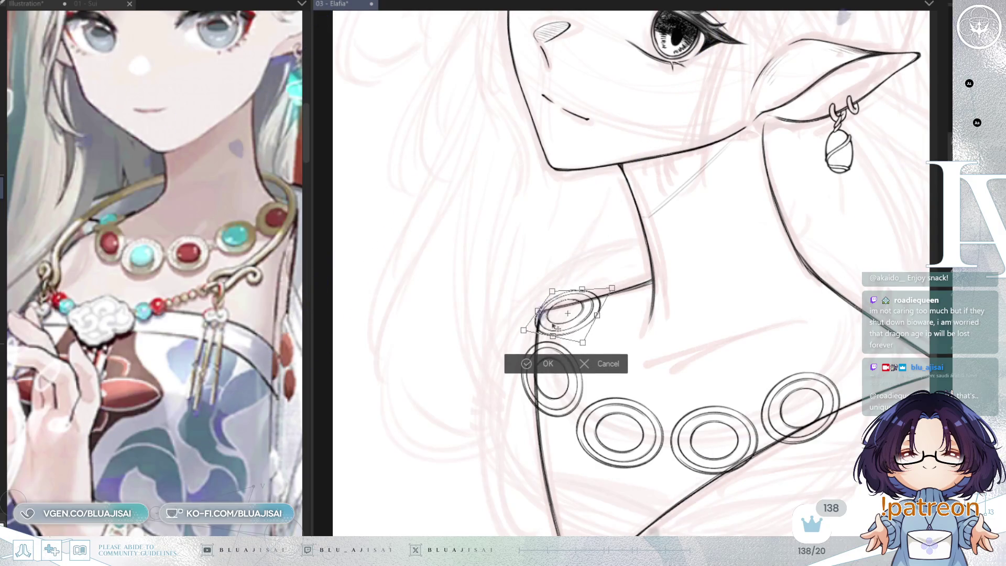
left_click_drag(523, 330, 517, 332)
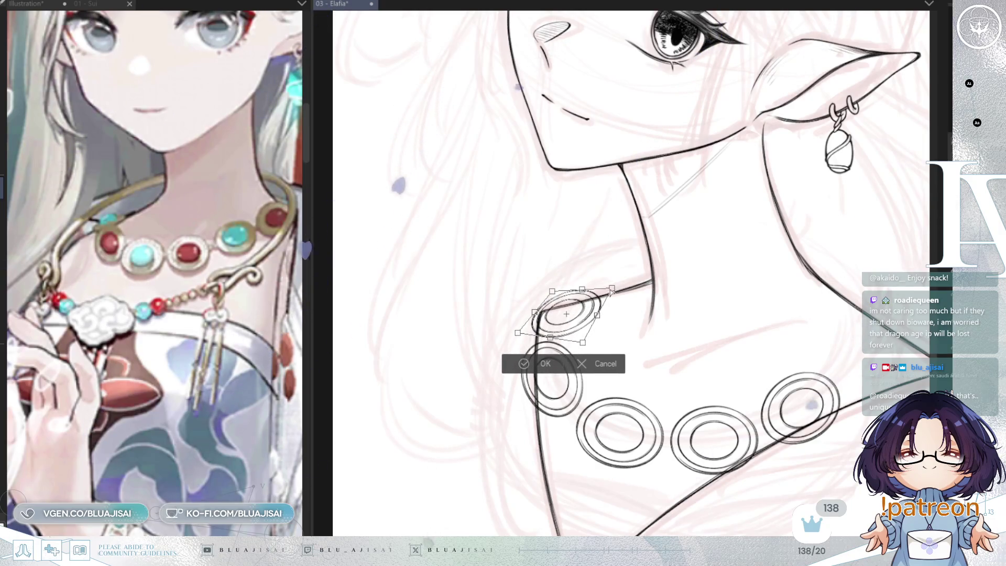
left_click_drag(582, 289, 582, 292)
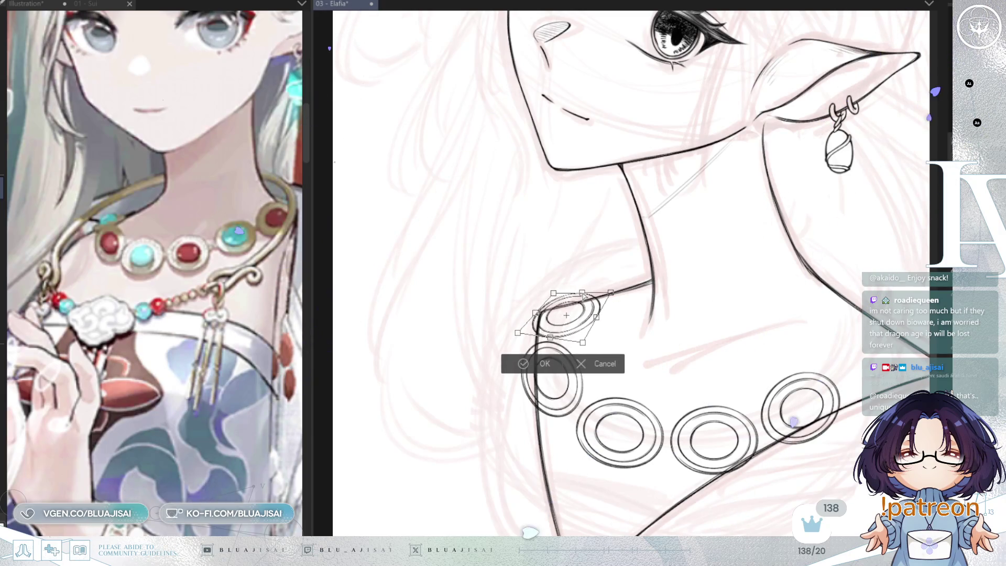
left_click_drag(612, 294, 613, 292)
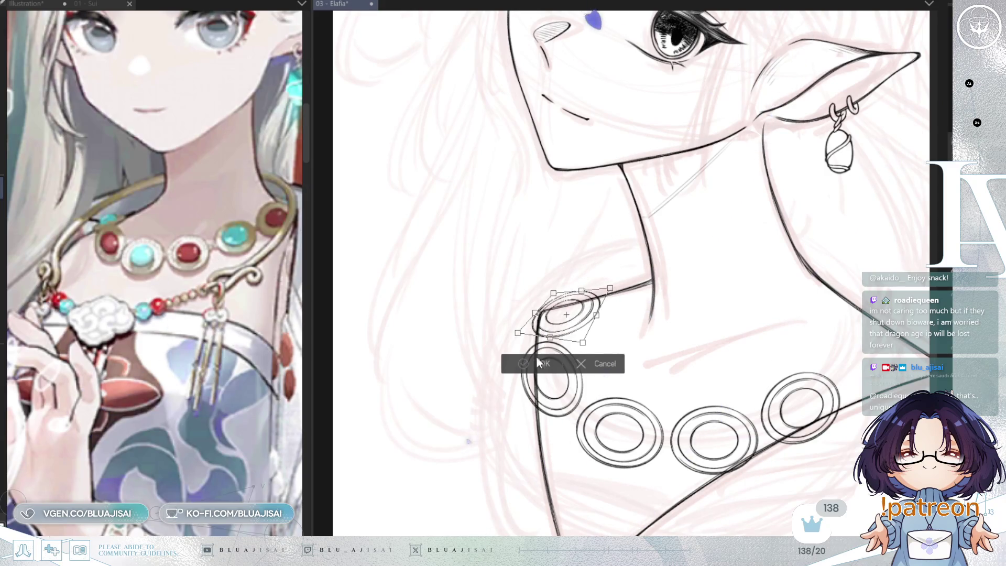
left_click(517, 368)
left_click_drag(824, 284, 764, 268)
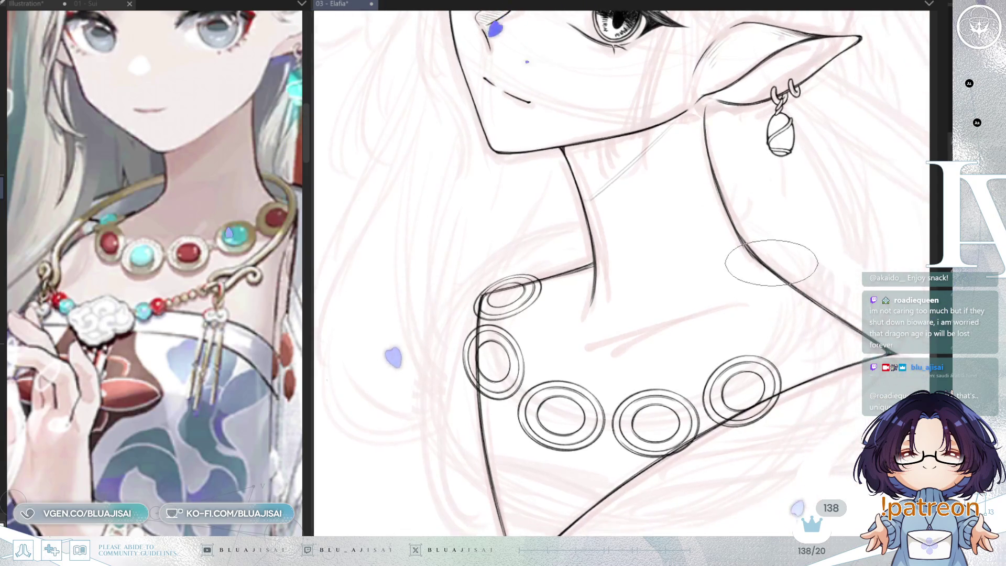
- Paste a sixth ring, move it to the collar's right end near the shoulder, shrink it and confirm
key("ctrl+v")
key("ctrl+t")
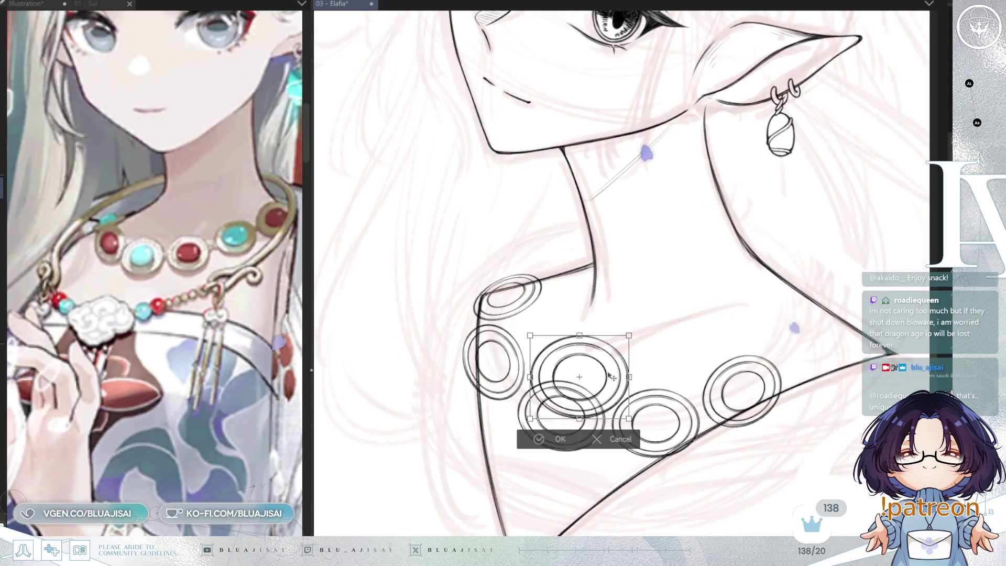
left_click_drag(580, 378, 803, 342)
left_click_drag(822, 347, 833, 326)
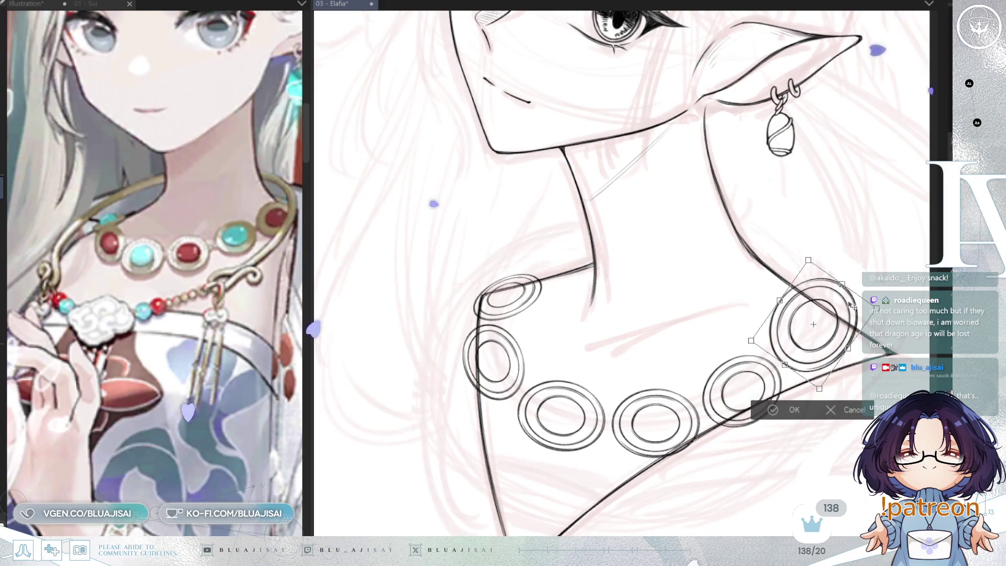
left_click_drag(844, 283, 834, 298)
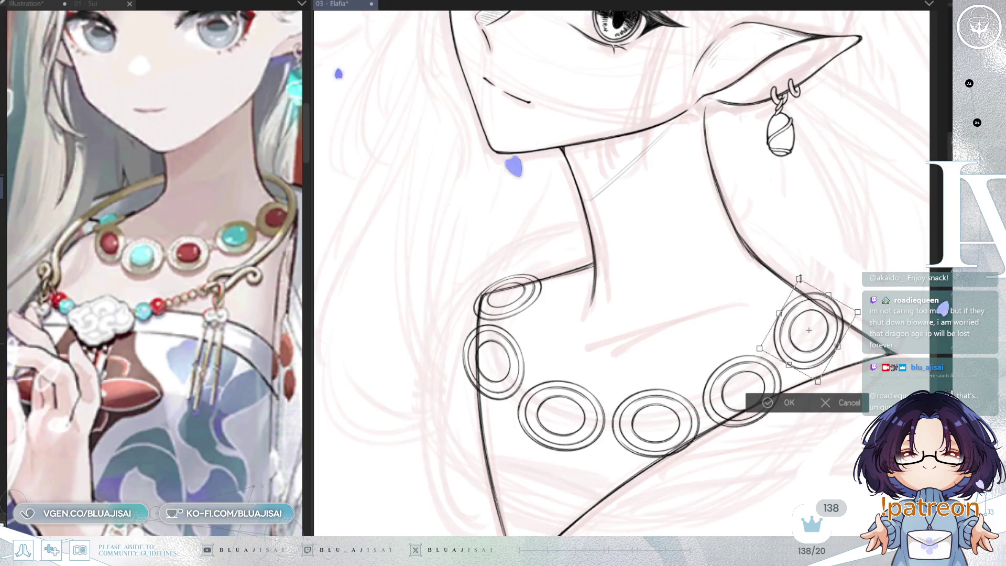
left_click(775, 401)
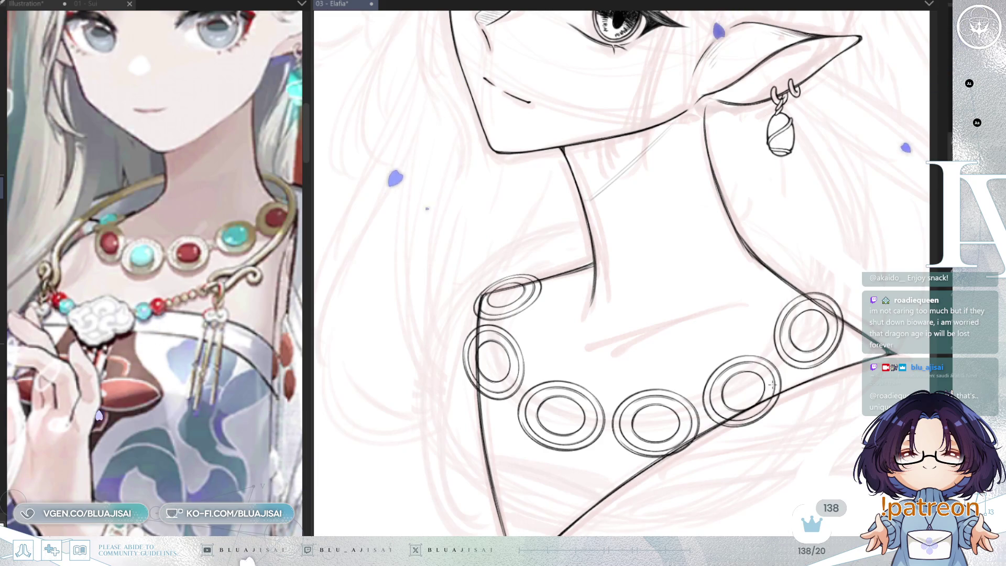
- Reshape the rightmost ring narrower, taller and more upright, nudging it up-left along the collar, then commit
key("ctrl+t")
left_click_drag(844, 292, 834, 292)
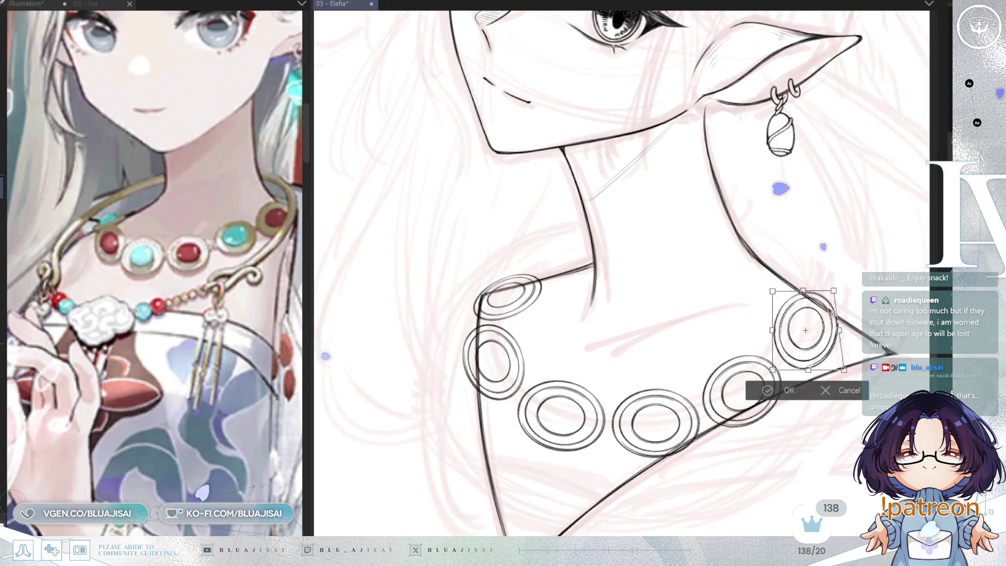
left_click_drag(845, 370, 842, 365)
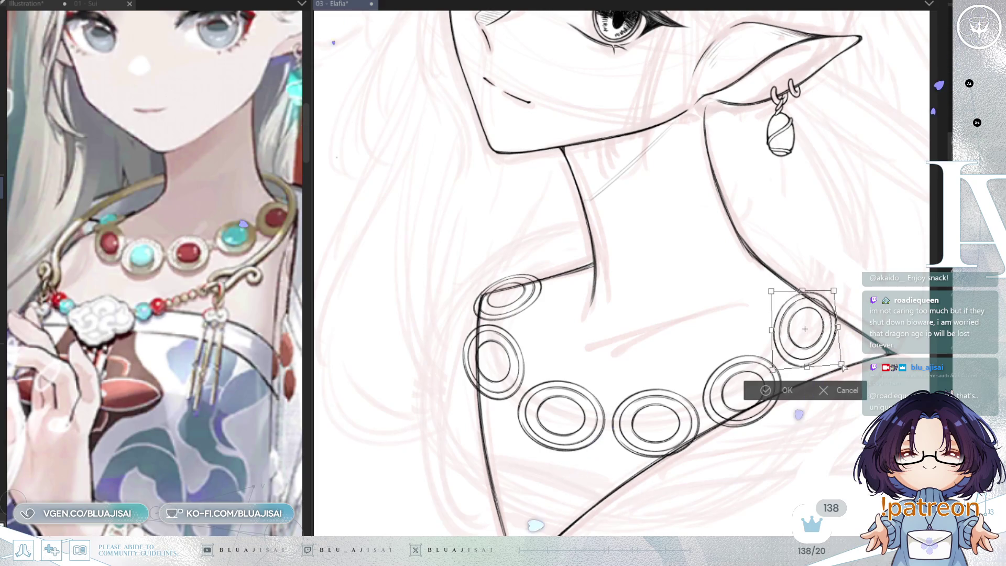
left_click_drag(834, 290, 841, 291)
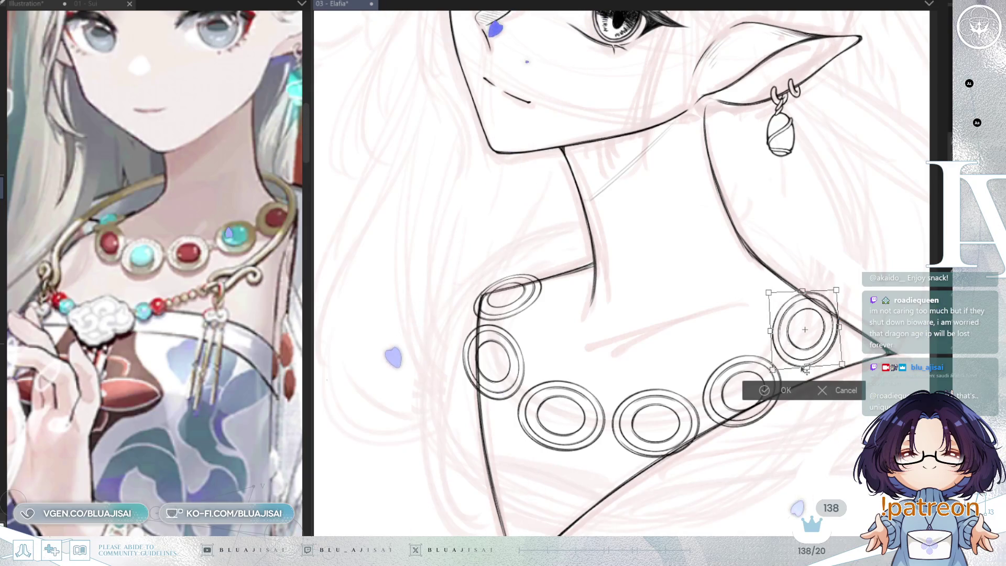
left_click_drag(808, 368, 807, 371)
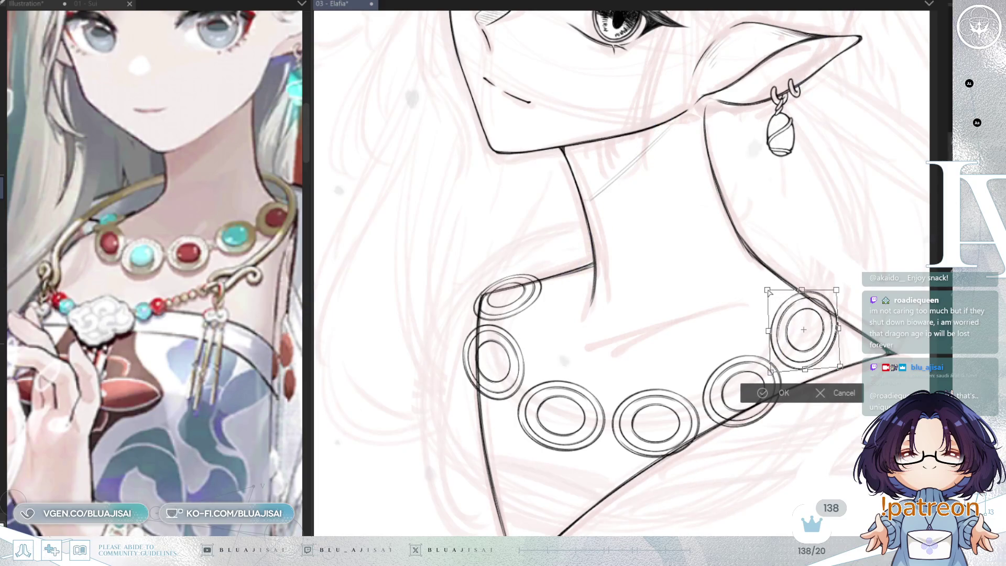
left_click_drag(827, 338, 822, 333)
left_click_drag(837, 284, 836, 291)
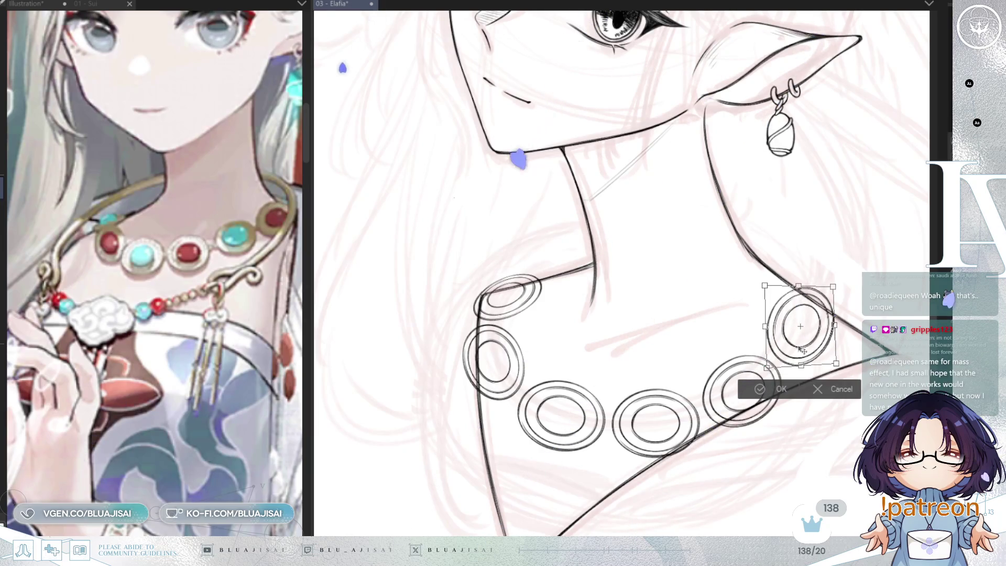
key("Return")
scroll(671, 448, "down", 2)
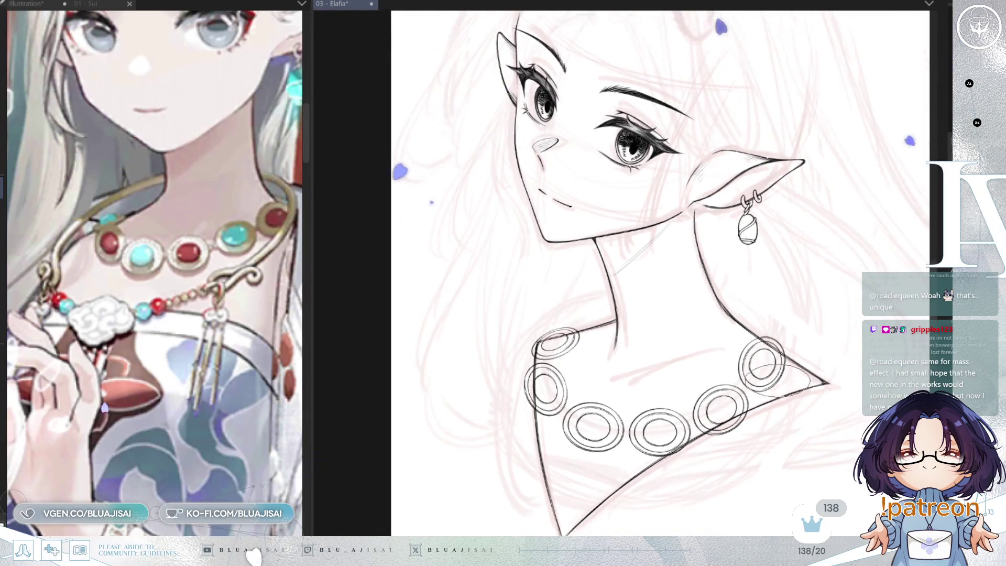
scroll(690, 299, "up", 1)
scroll(691, 299, "up", 1)
scroll(691, 299, "up", 1)
scroll(692, 299, "up", 2)
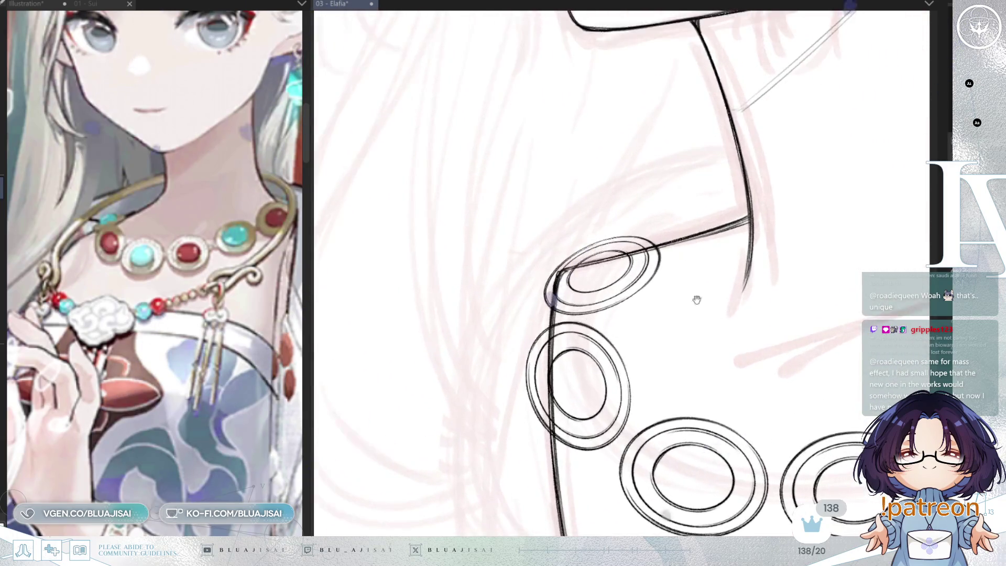
left_click_drag(691, 299, 643, 311)
left_click_drag(574, 276, 731, 355)
left_click_drag(571, 264, 729, 343)
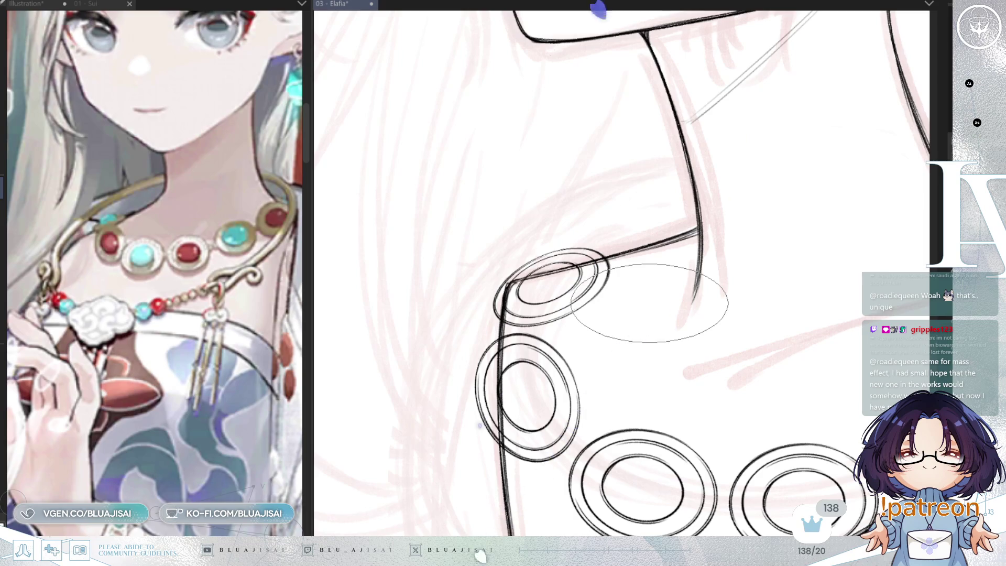
mouse_move(650, 303)
left_mouse_down()
mouse_move(362, 276)
mouse_move(197, 275)
left_mouse_up()
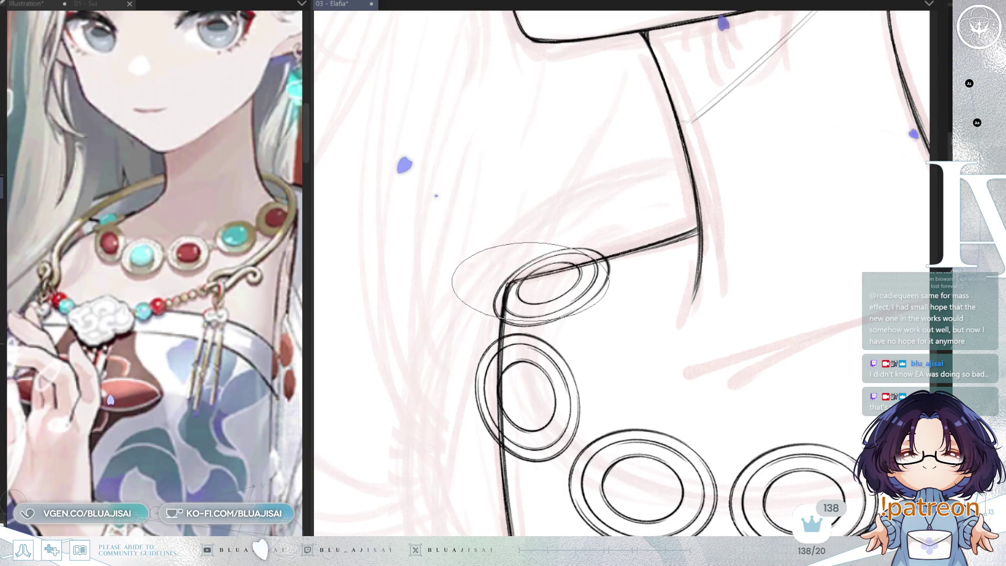
scroll(535, 281, "up", 2)
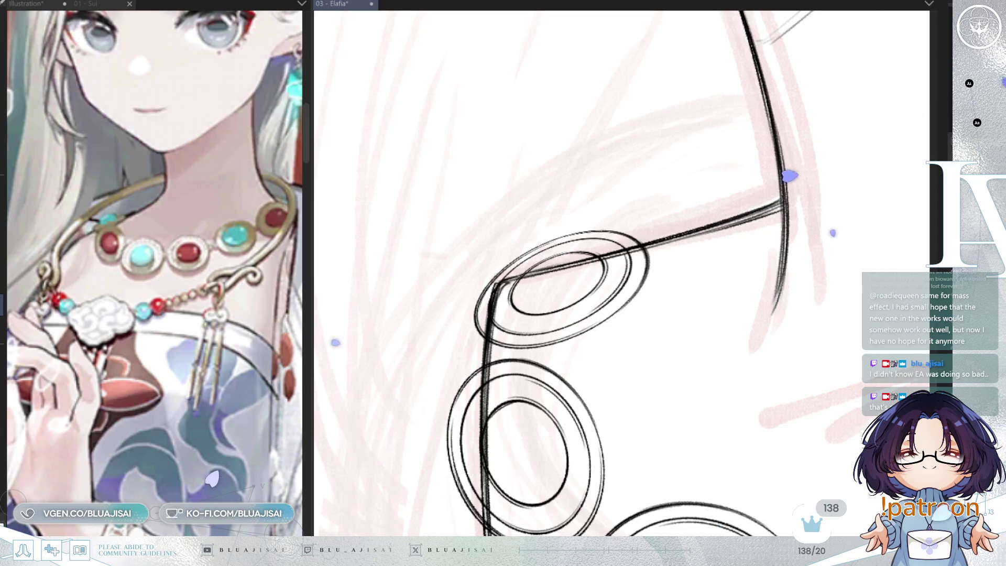
- Toggle the rings to compare the outline, then try and cancel trial ellipses over the top ring
key("Delete")
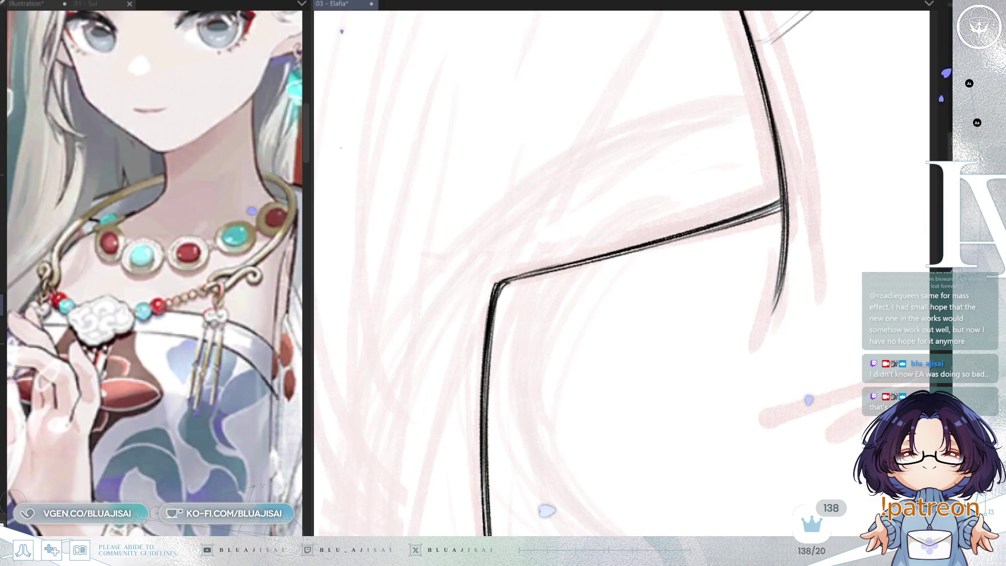
key("ctrl+z")
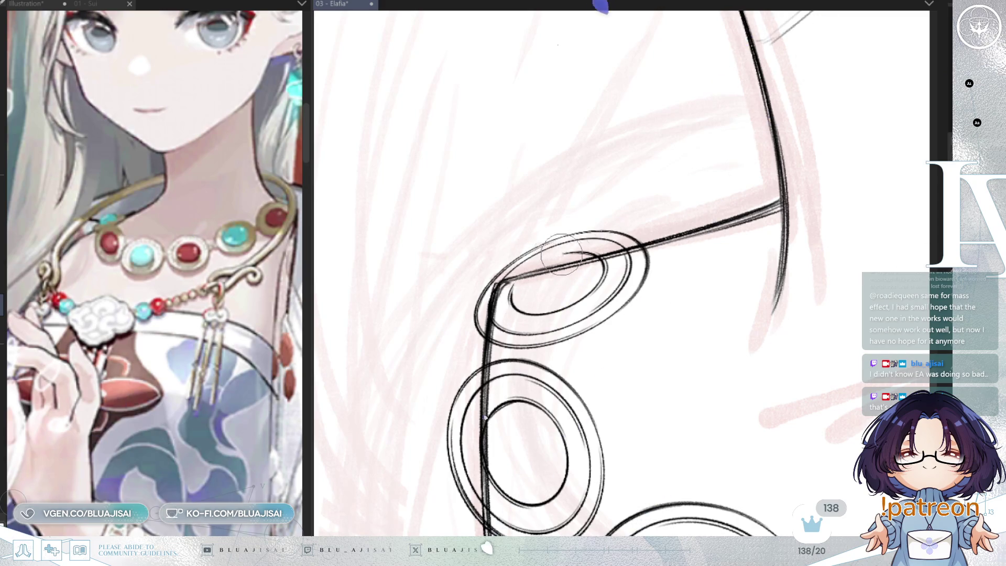
mouse_move(572, 266)
left_mouse_down()
mouse_move(630, 346)
mouse_move(658, 305)
left_mouse_up()
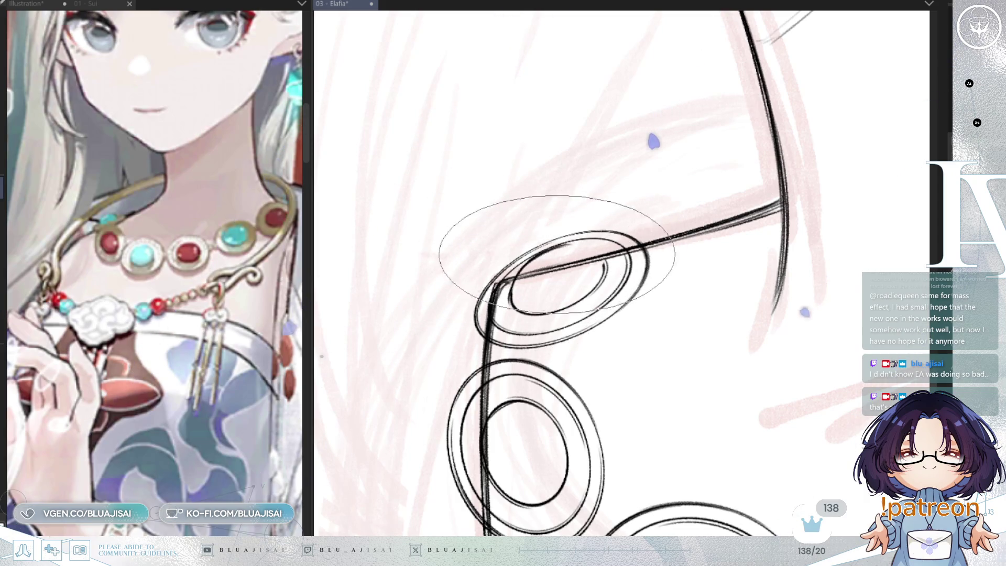
left_click_drag(539, 247, 605, 264)
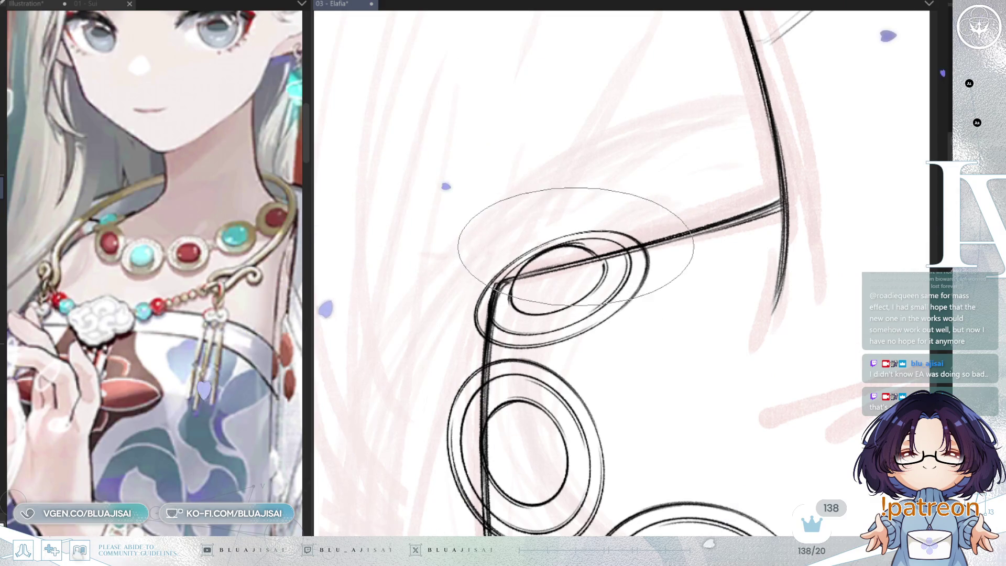
key("Escape")
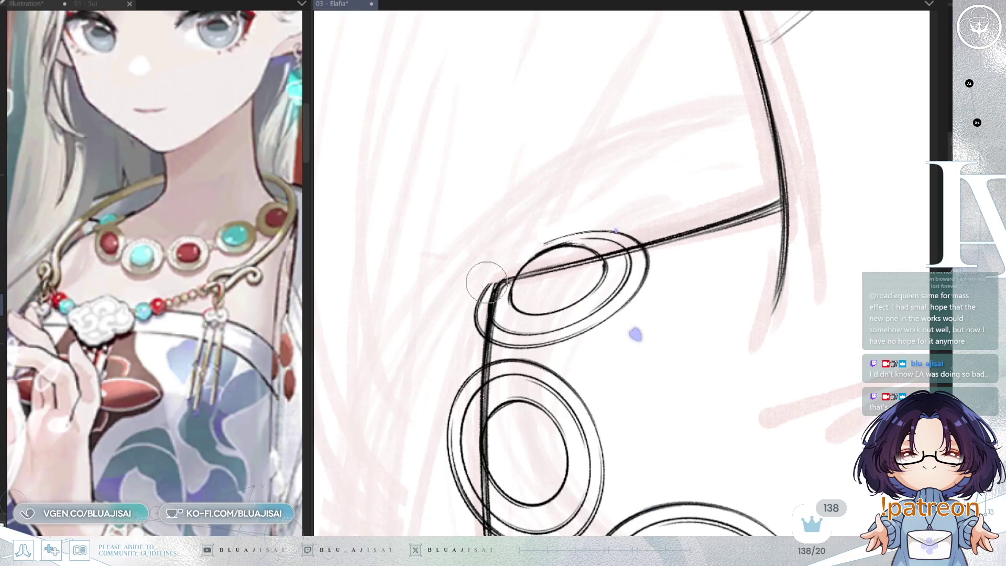
mouse_move(519, 264)
left_mouse_down()
mouse_move(370, 338)
mouse_move(385, 326)
left_mouse_up()
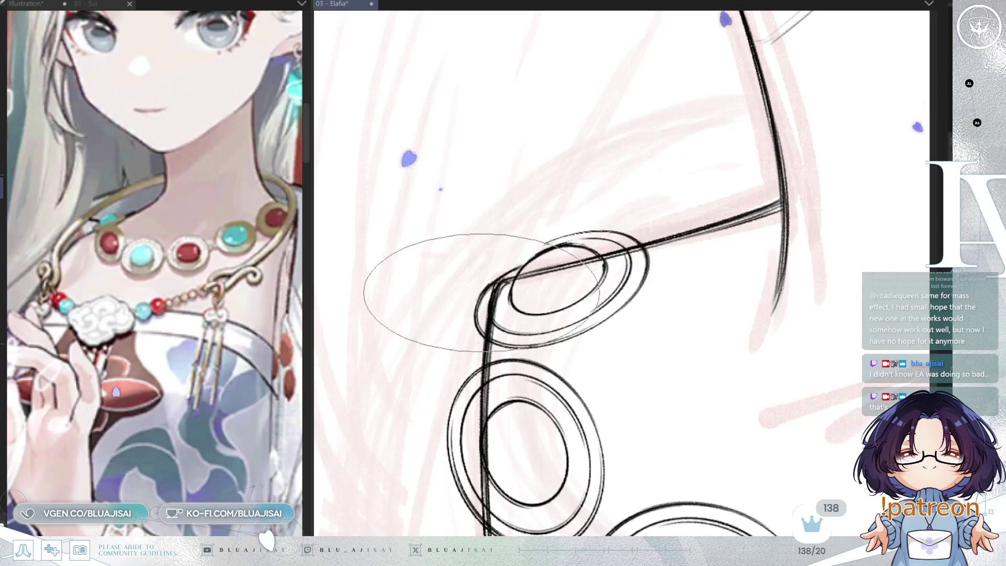
key("ctrl+z")
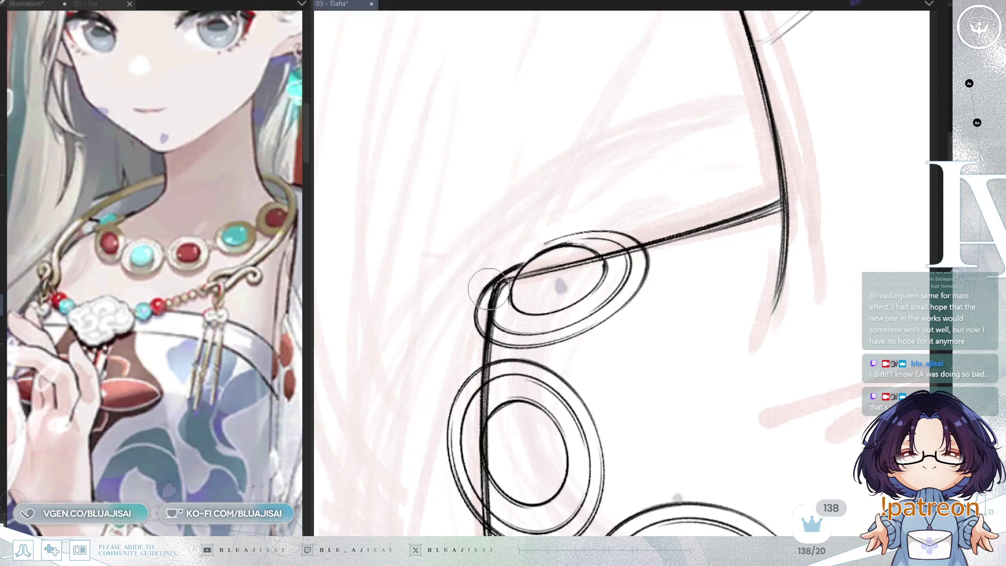
- Test another ellipse around the top ring, drop it, and undo the long line crossing the rings
left_click_drag(473, 302, 590, 362)
left_click_drag(396, 259, 427, 236)
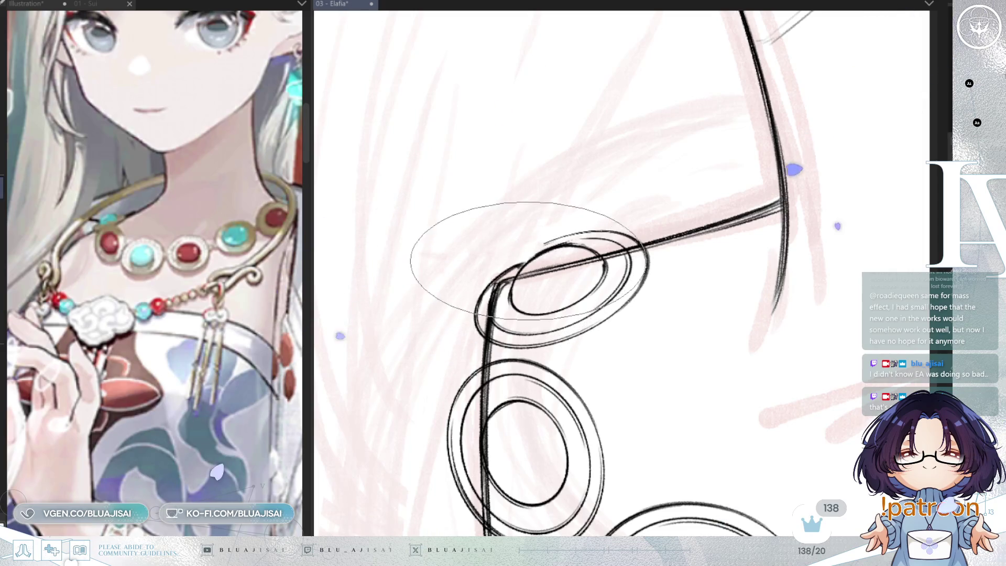
left_click_drag(509, 284, 474, 332)
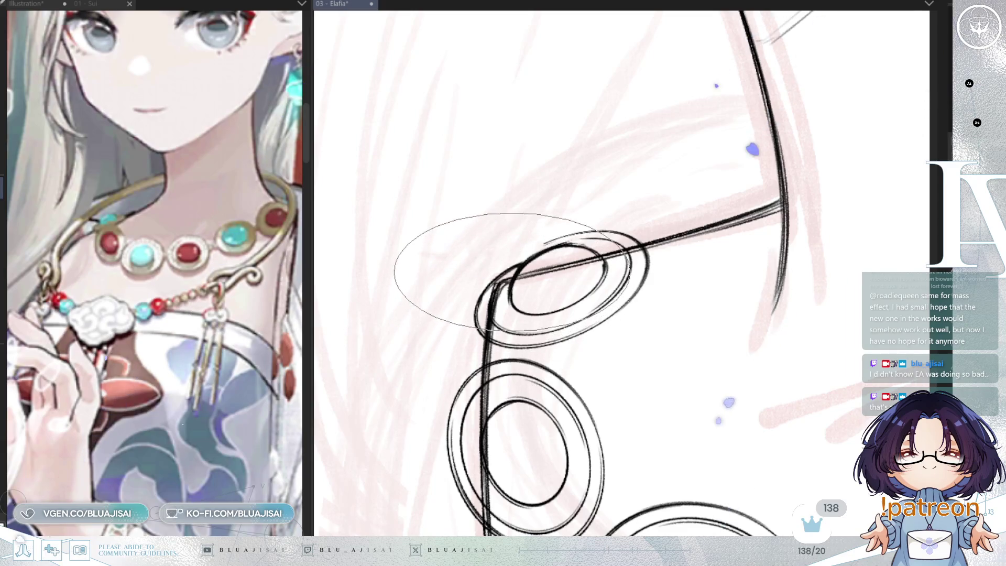
left_click_drag(474, 332, 495, 315)
key("ctrl+z")
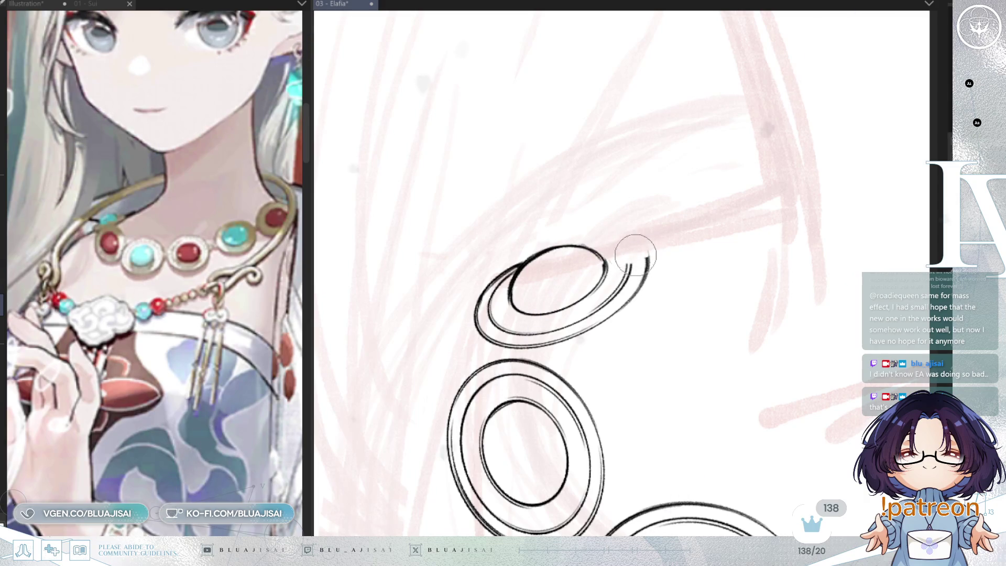
mouse_move(685, 225)
left_mouse_down()
mouse_move(789, 204)
mouse_move(775, 191)
left_mouse_up()
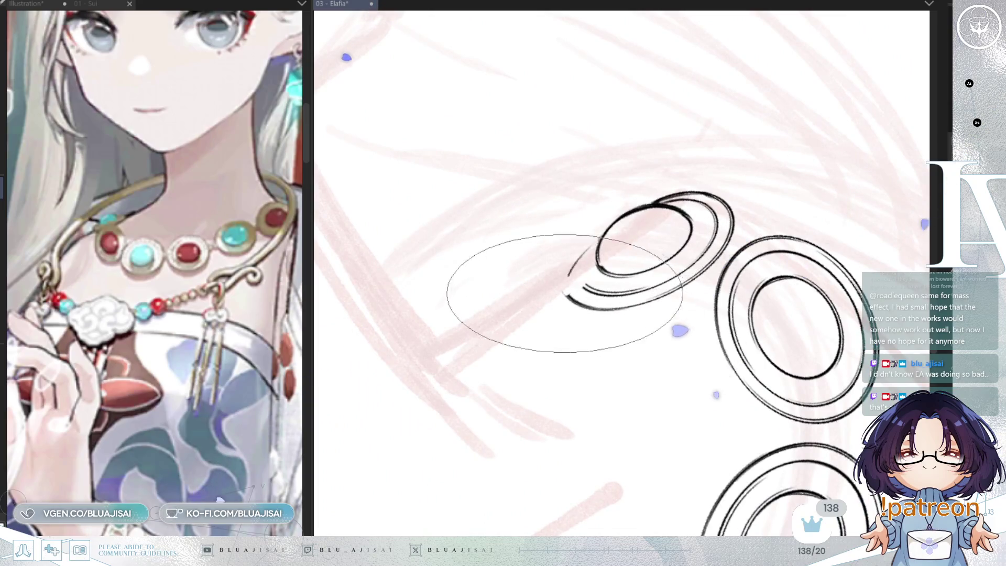
- Draw extra outer arcs around the top ring and erase part of their upper-left ends
left_click_drag(566, 297, 661, 203)
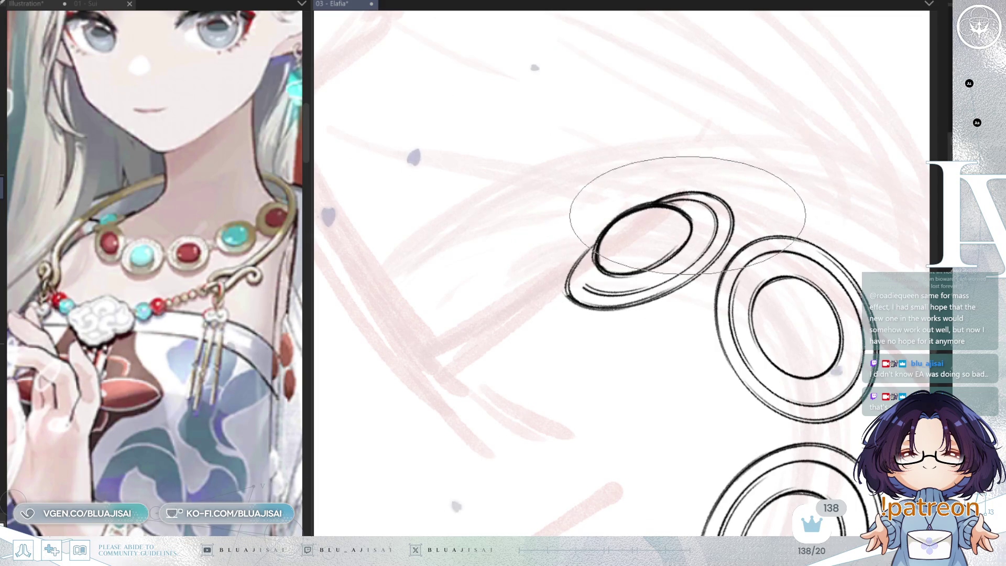
left_click_drag(578, 292, 712, 228)
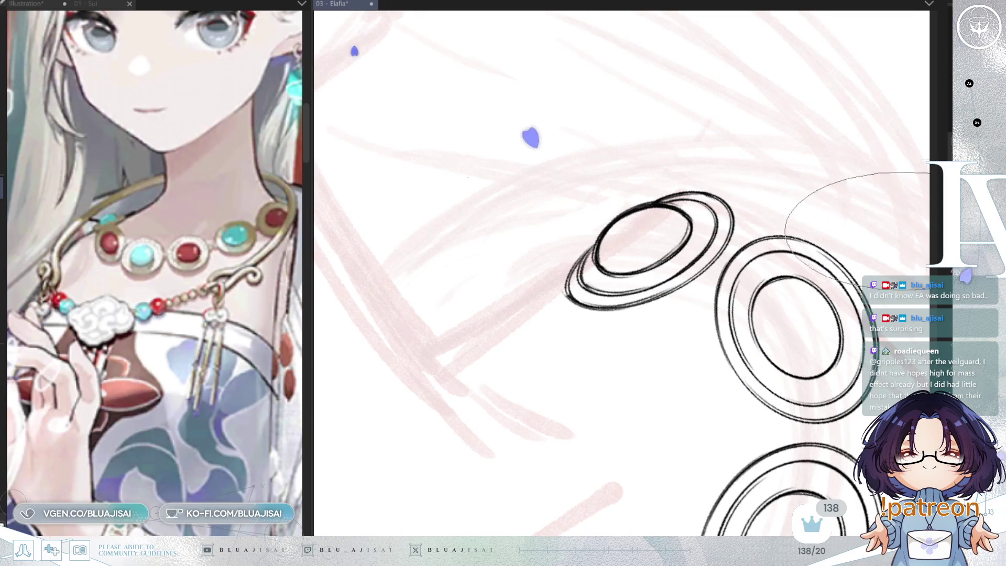
mouse_move(649, 252)
left_mouse_down()
mouse_move(674, 303)
mouse_move(562, 294)
left_mouse_up()
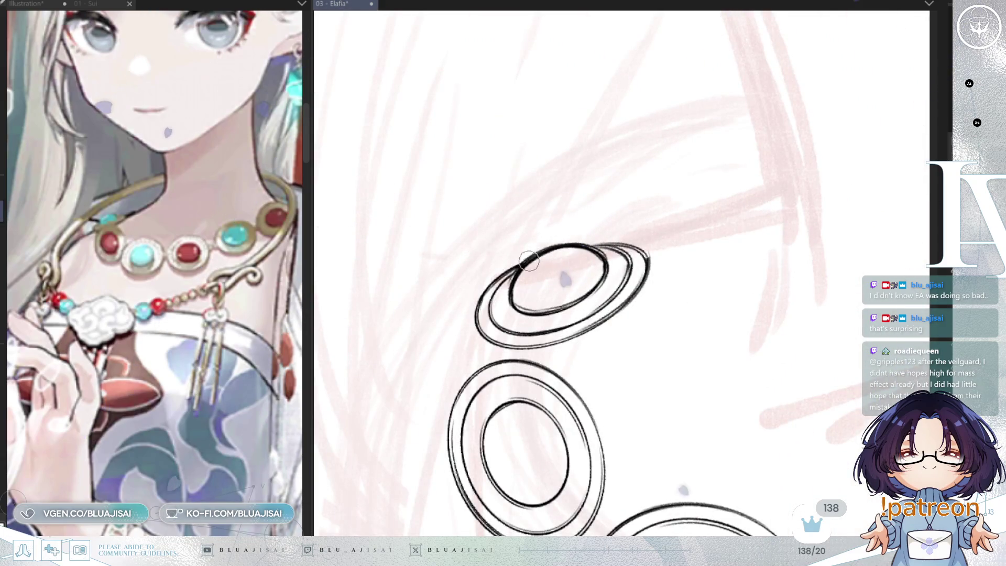
left_click_drag(475, 289, 492, 288)
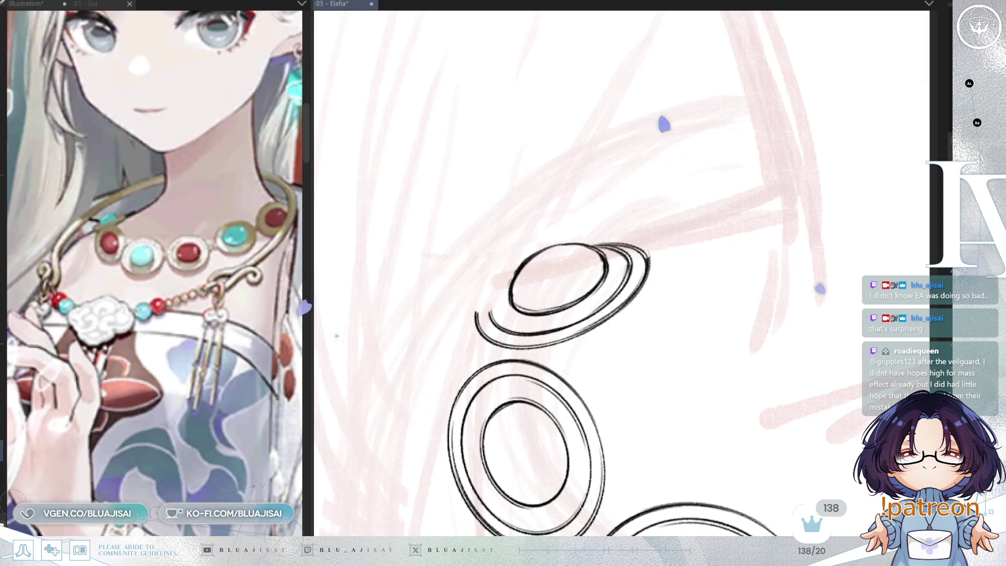
- Erase another section of the outer arcs, then lasso a selection around the top ring set
key("minus")
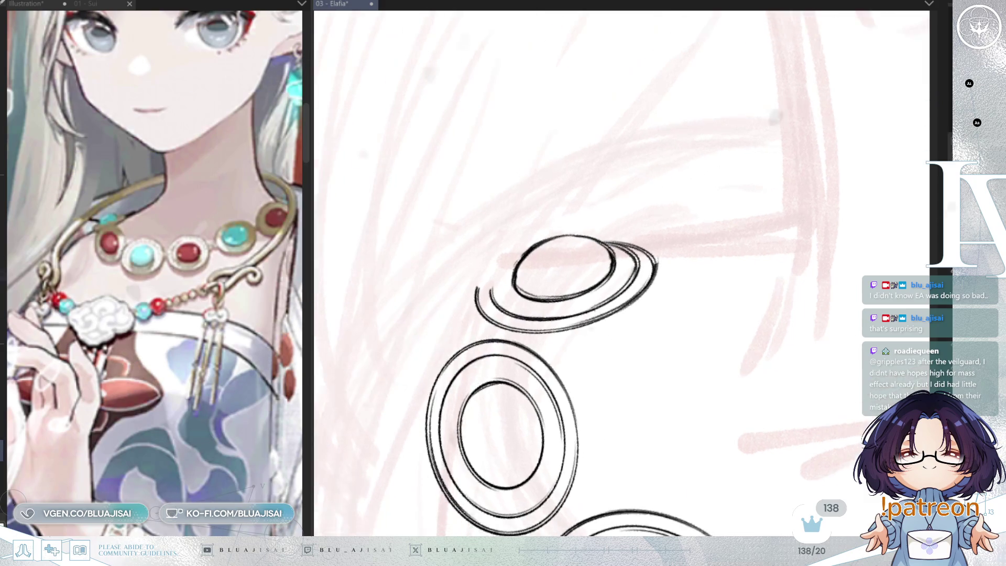
key("minus")
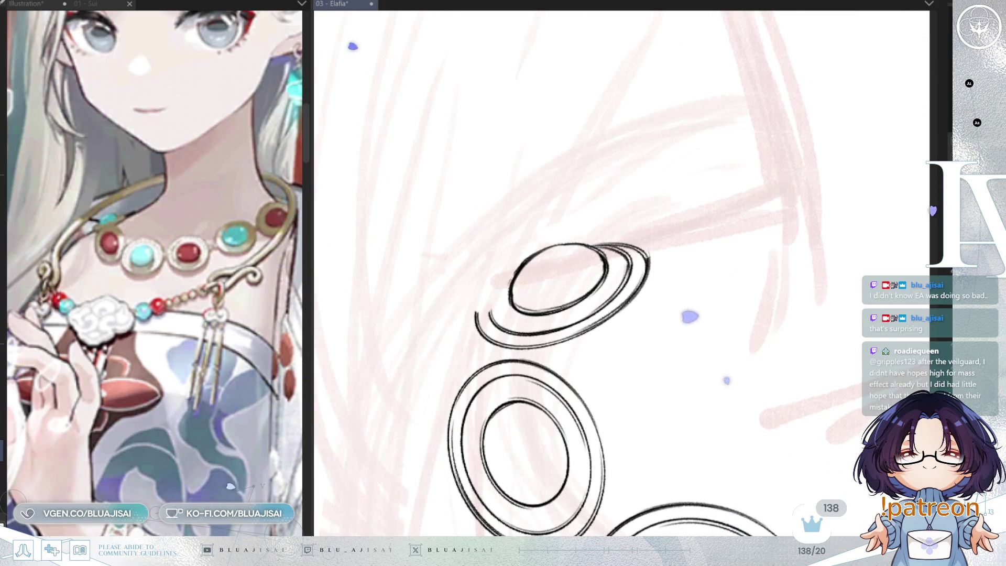
left_click_drag(613, 242, 602, 243)
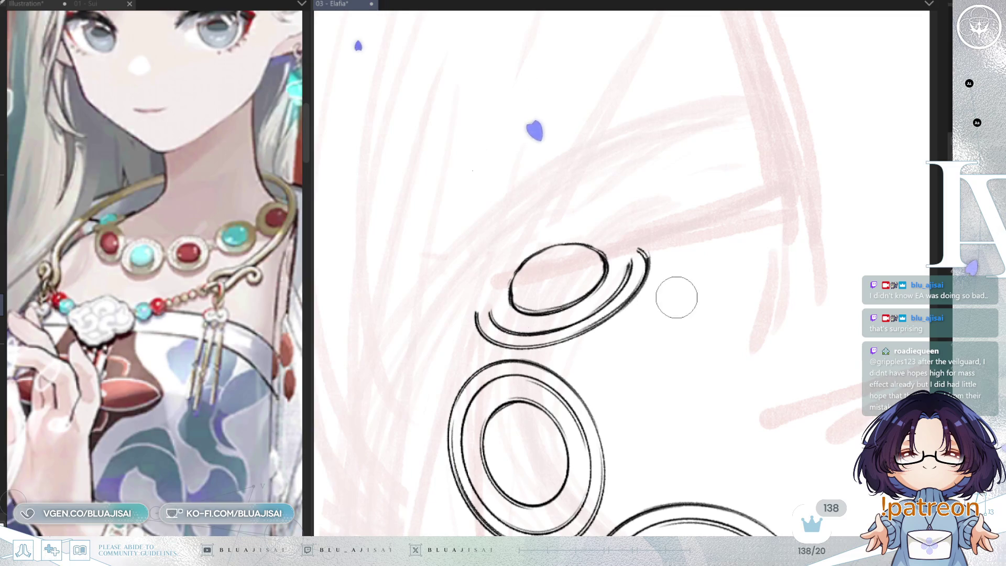
left_click_drag(487, 263, 447, 305)
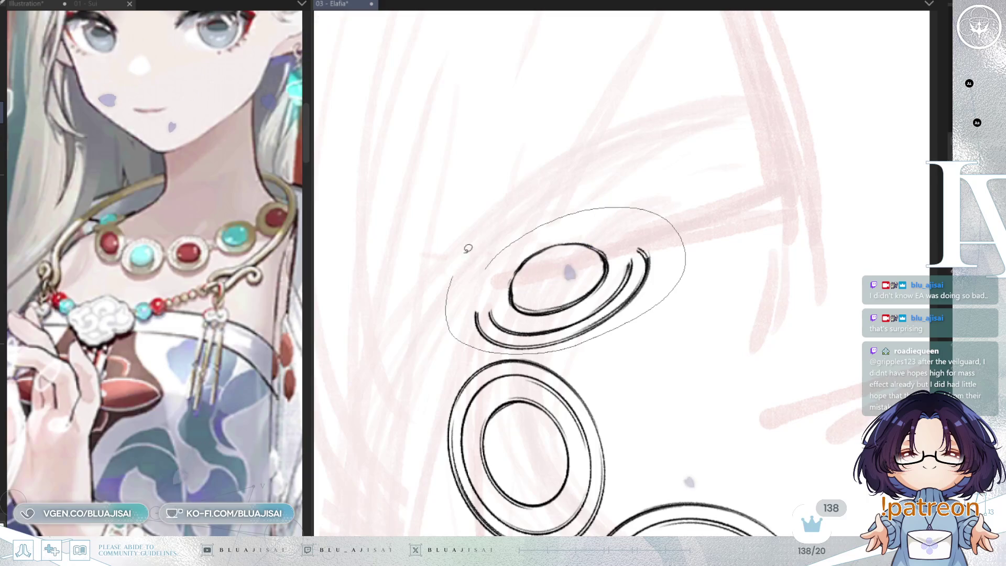
left_click_drag(457, 269, 472, 237)
left_click_drag(625, 283, 625, 275)
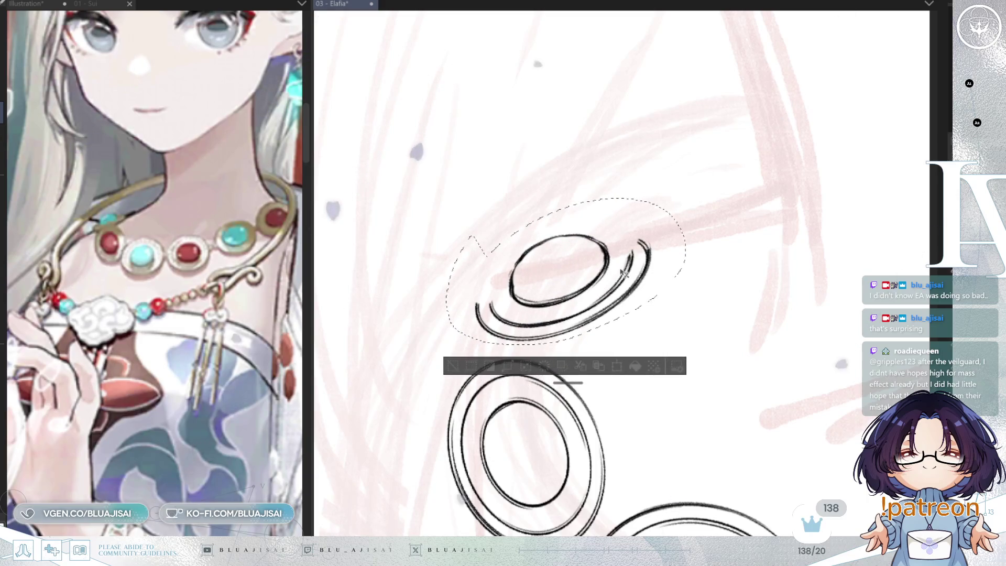
- Tilt the selected top ring set slightly, confirm the rotation and clear the selection
left_click(724, 220)
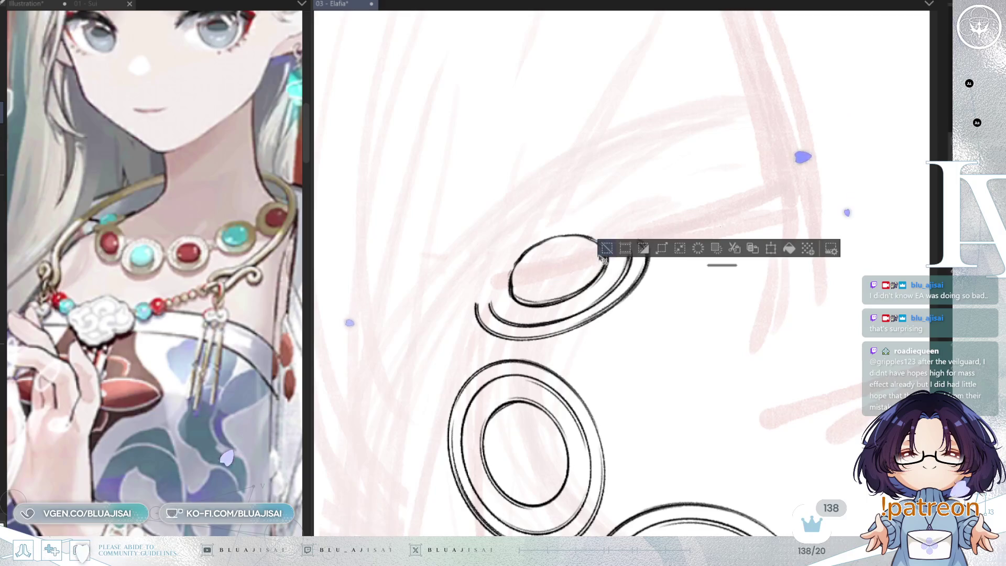
key("ctrl+z")
key("ctrl+t")
left_click_drag(755, 207, 591, 295)
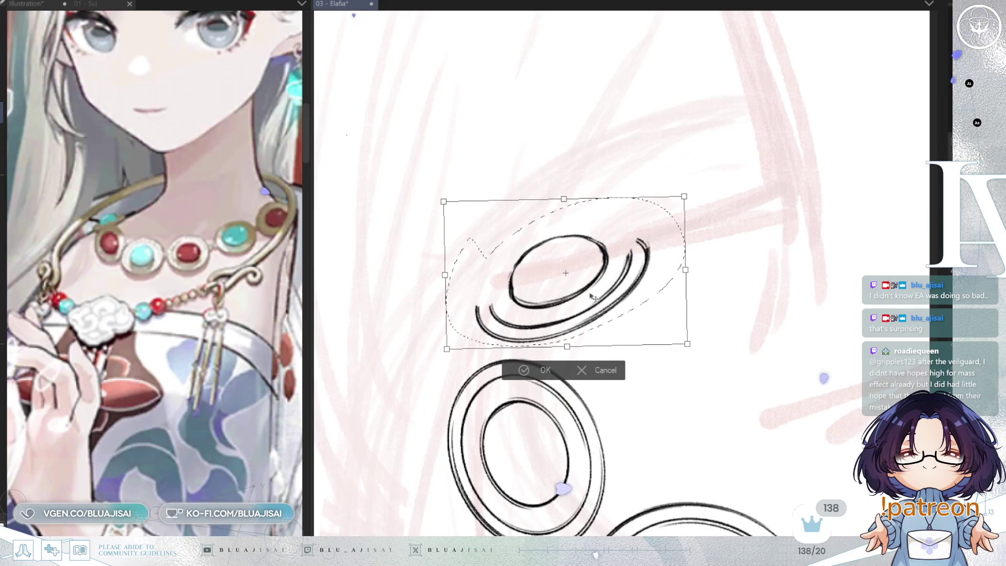
left_click(512, 374)
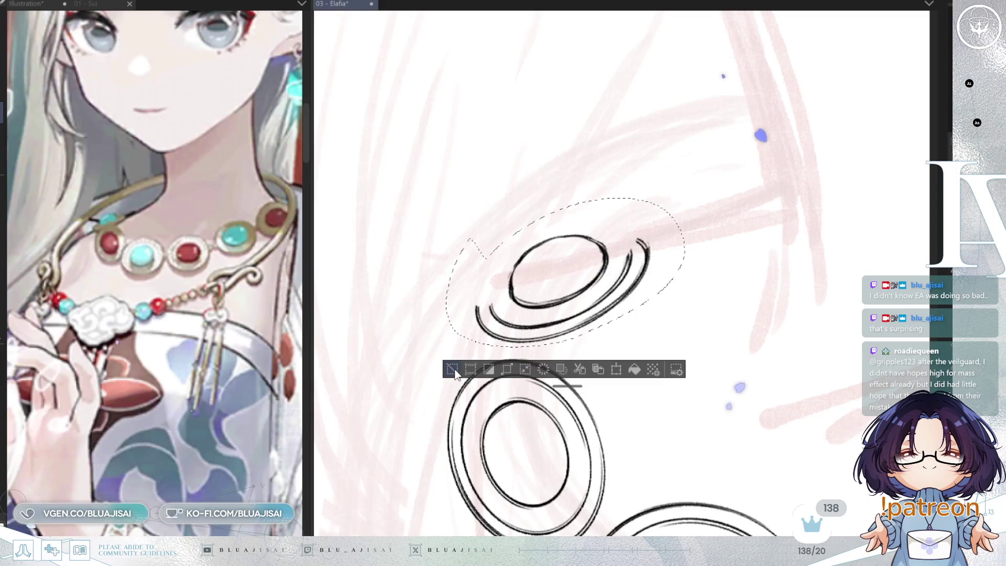
key("ctrl+d")
- Thicken the left edge of the top ring's inner ellipse and test trial ellipses around it
left_click_drag(528, 331, 425, 307)
mouse_move(360, 334)
left_mouse_down()
mouse_move(341, 328)
mouse_move(344, 339)
left_mouse_up()
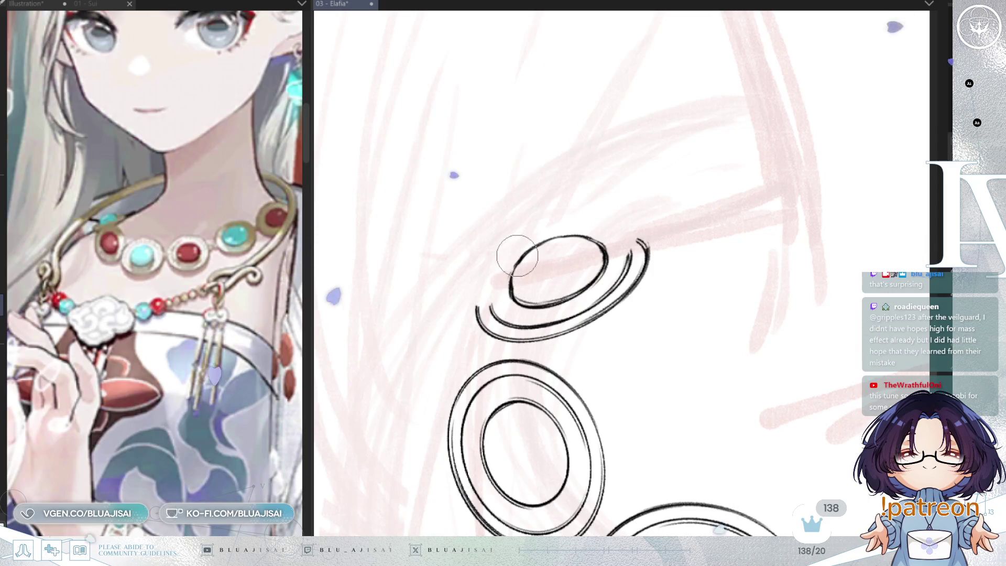
left_click_drag(512, 302, 516, 270)
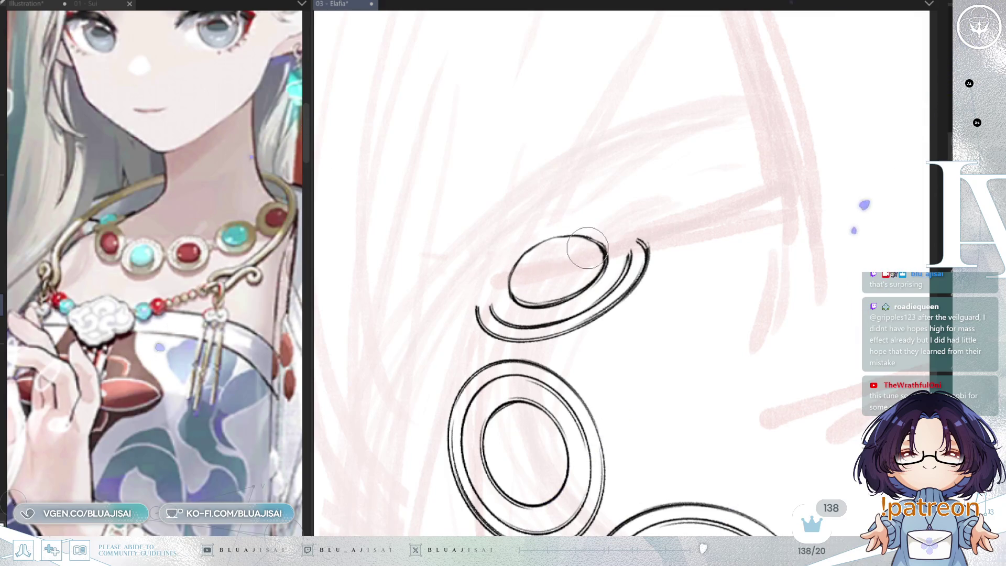
left_click_drag(584, 245, 418, 244)
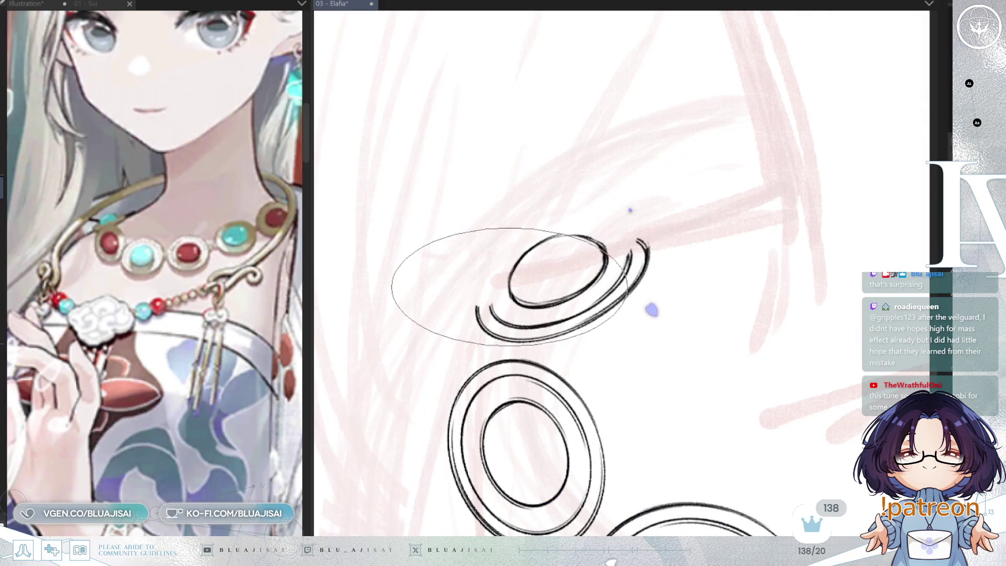
mouse_move(418, 243)
left_mouse_down()
mouse_move(370, 323)
mouse_move(479, 229)
mouse_move(506, 236)
left_mouse_up()
scroll(707, 212, "down", 2)
scroll(770, 202, "down", 2)
scroll(869, 164, "right", 2)
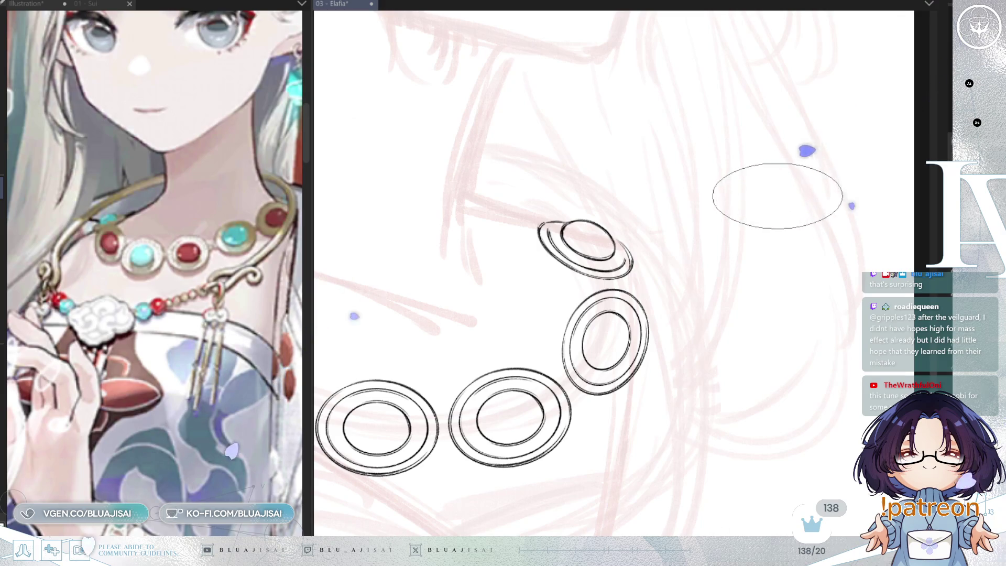
scroll(772, 199, "up", 2)
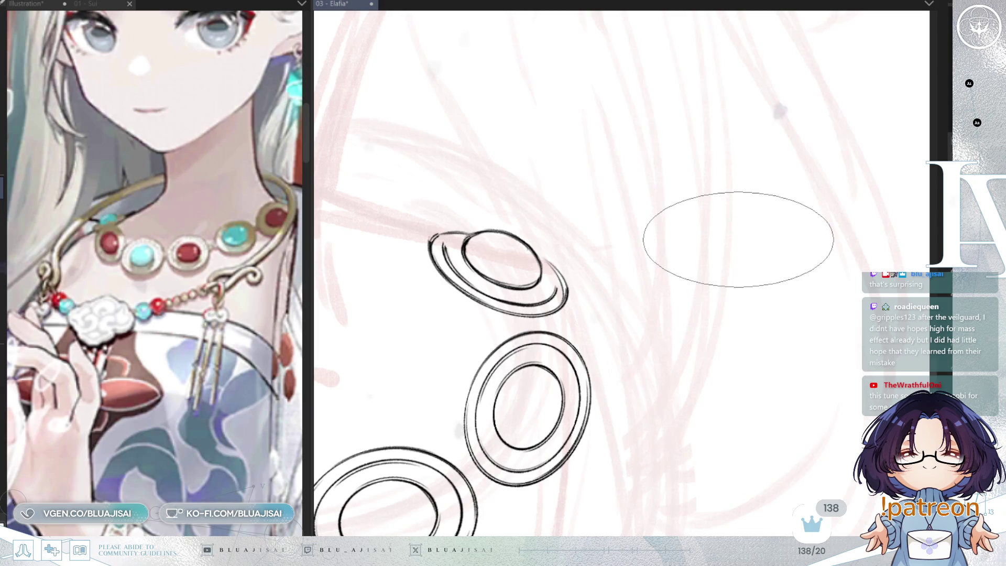
scroll(739, 240, "left", 3)
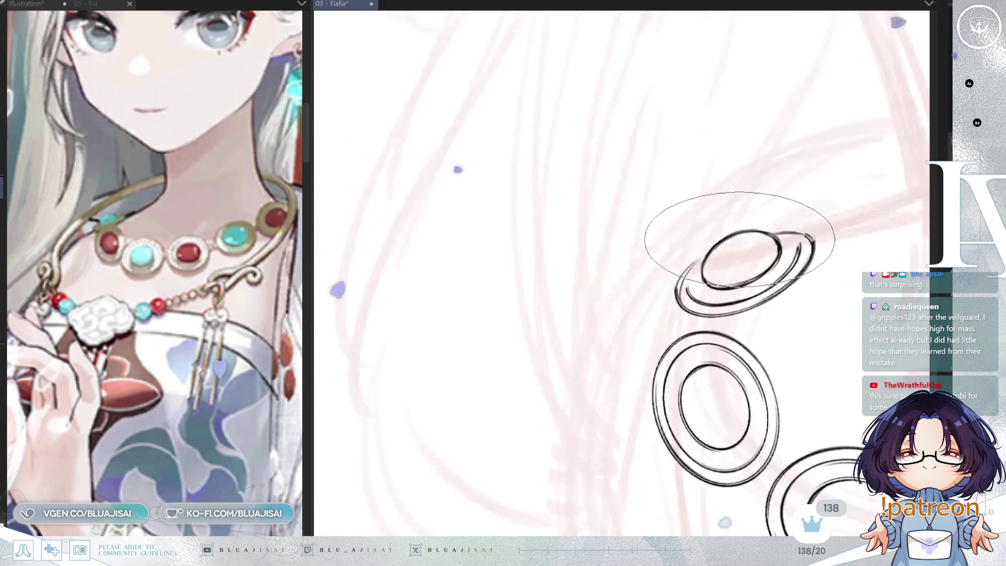
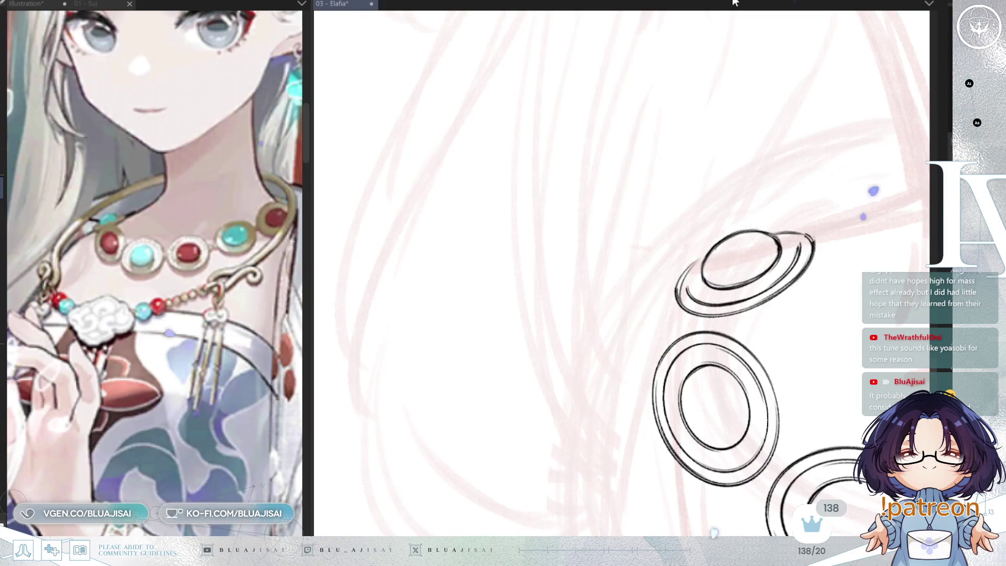
- Ink a small bead under the domed clasp and another between the first and second oval rings
left_click_drag(743, 272, 649, 291)
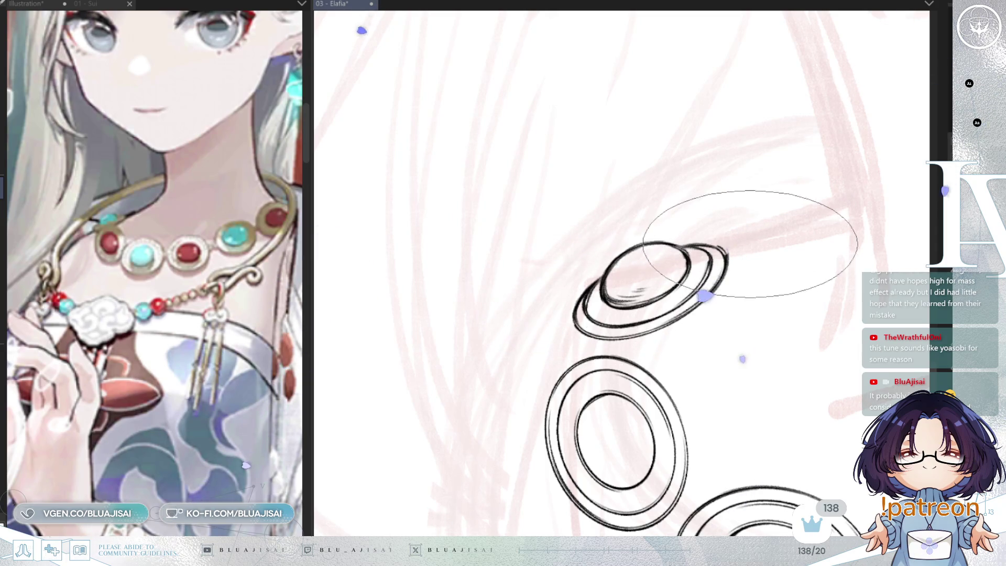
mouse_move(719, 307)
left_mouse_down()
mouse_move(681, 248)
mouse_move(573, 259)
left_mouse_up()
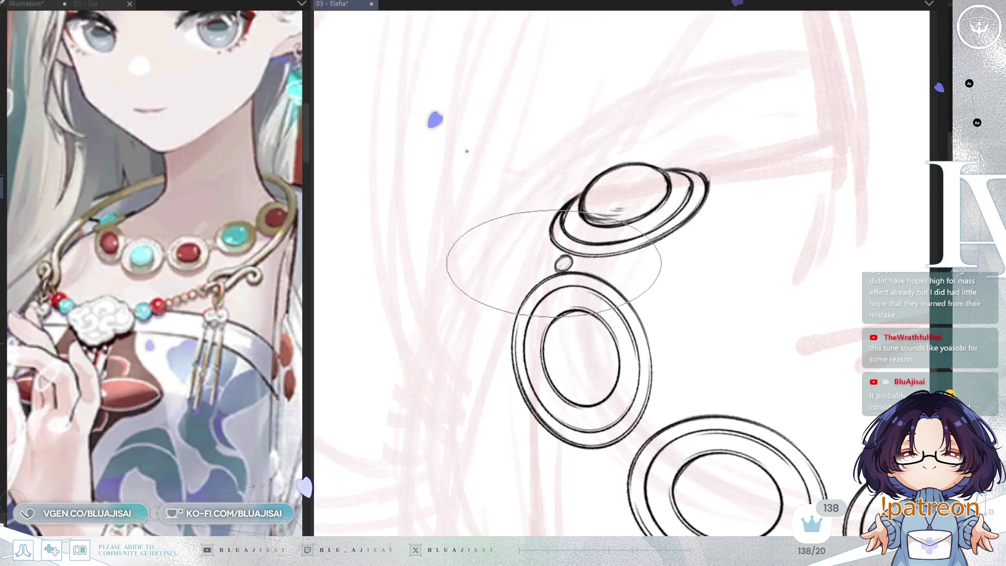
left_click_drag(563, 263, 564, 262)
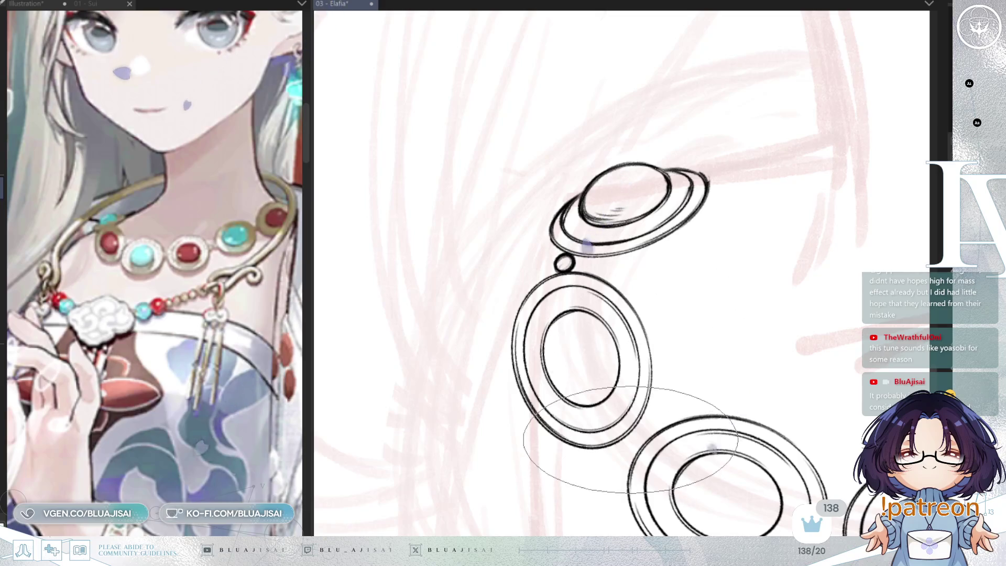
left_click_drag(637, 434, 637, 437)
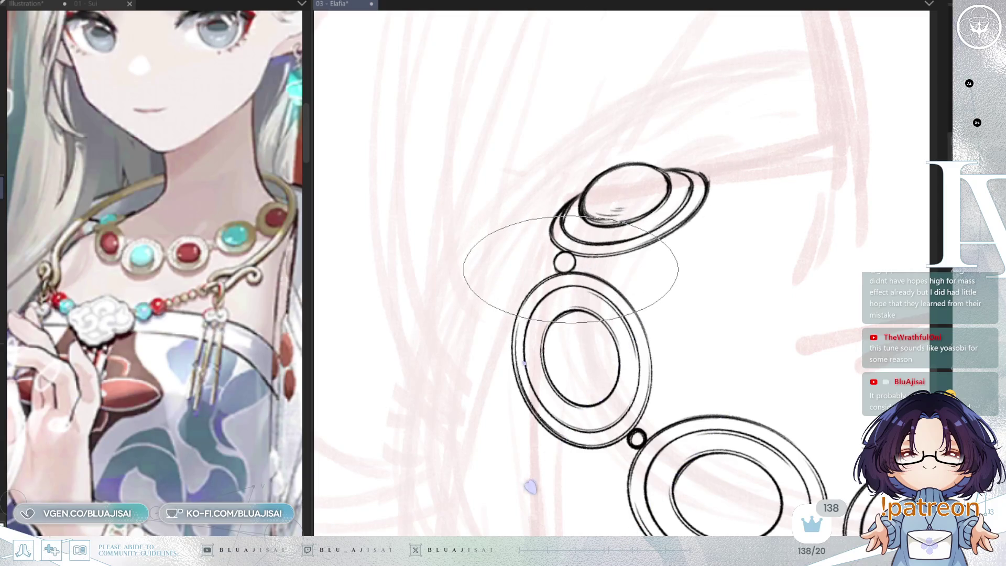
left_click_drag(499, 186, 442, 283)
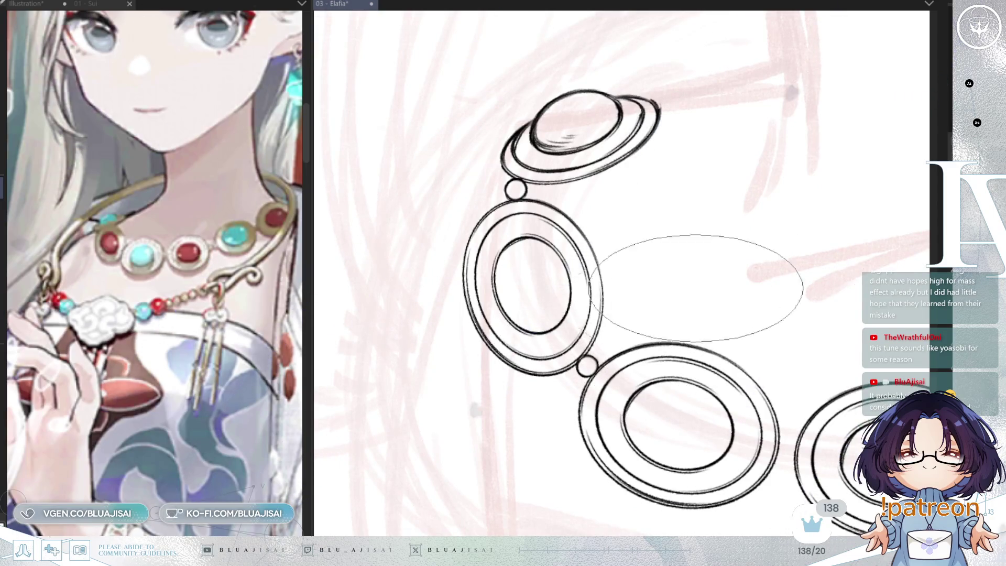
- Ink link beads joining the central rings and the middle-to-right rings, redoing the second one
left_click_drag(672, 299, 515, 163)
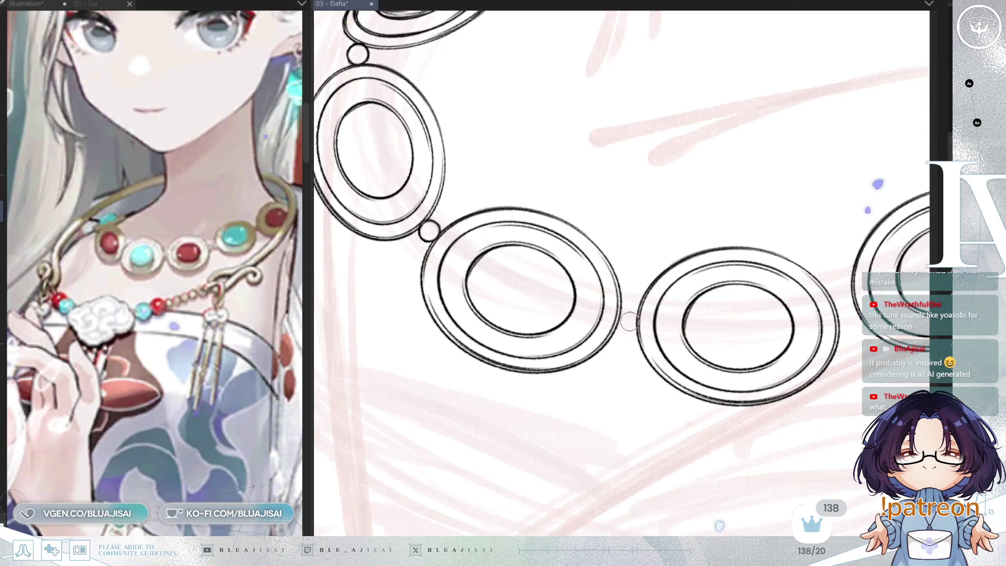
left_click_drag(627, 310, 627, 311)
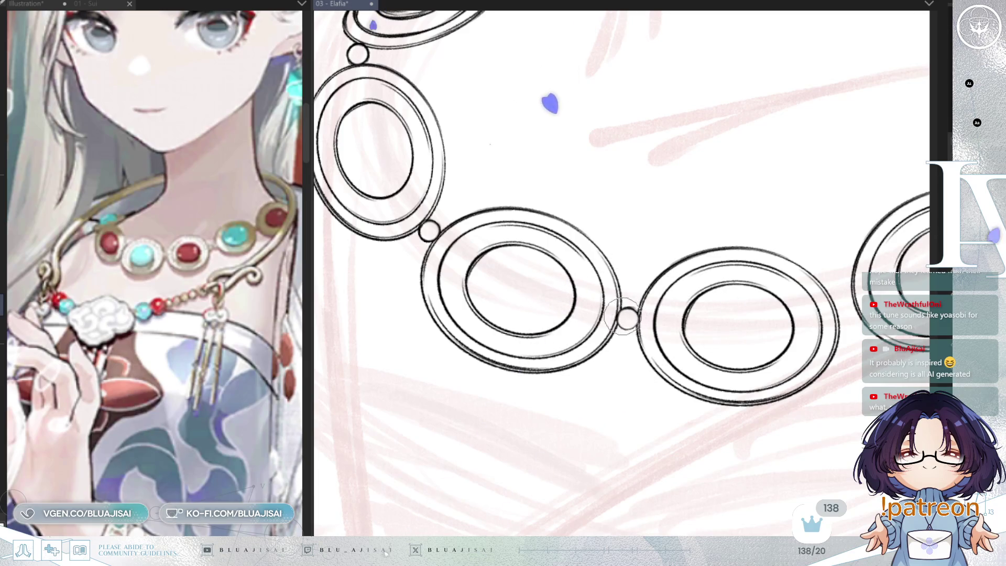
left_click_drag(521, 256, 737, 362)
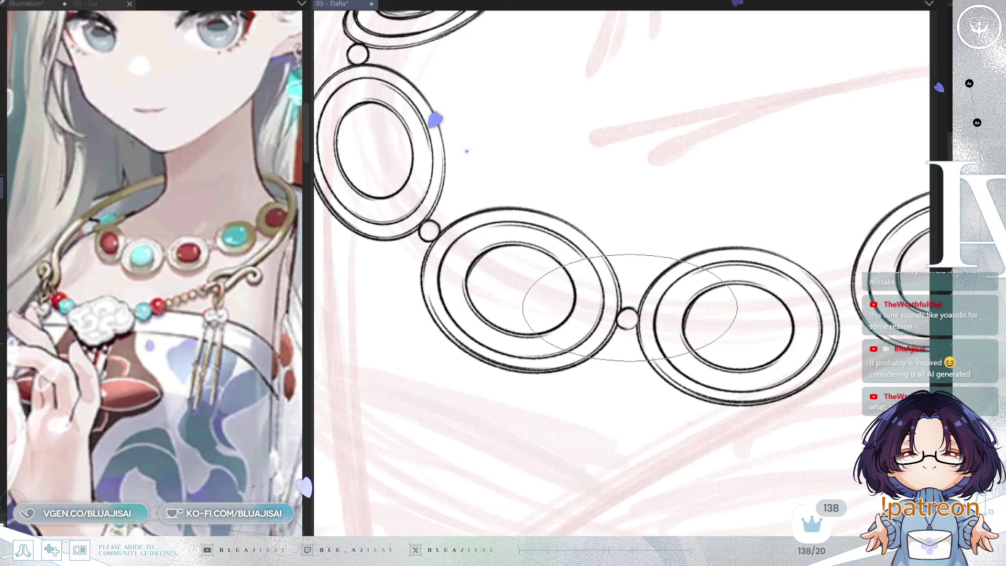
mouse_move(737, 363)
left_mouse_down()
mouse_move(744, 330)
mouse_move(725, 355)
left_mouse_up()
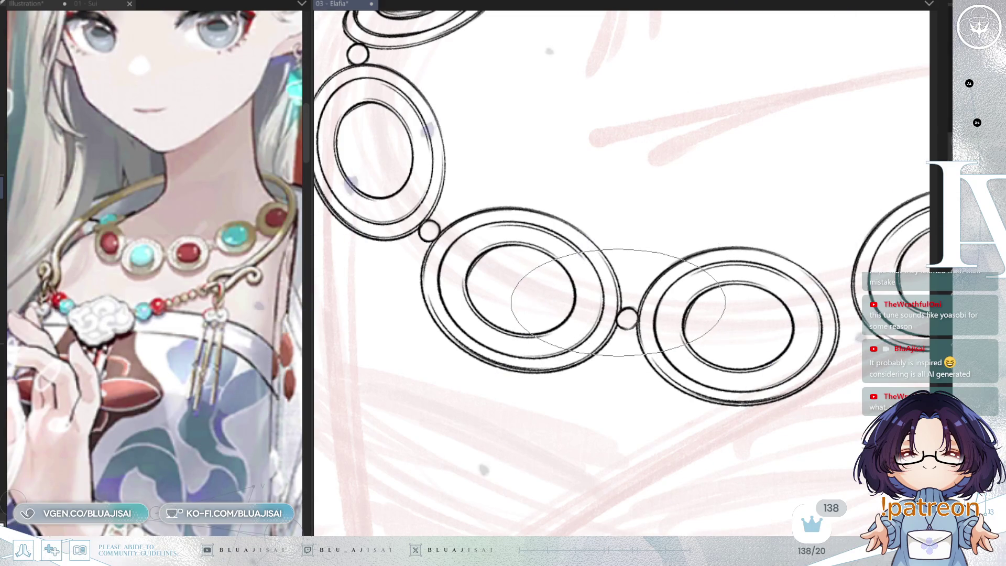
left_click_drag(725, 356, 744, 374)
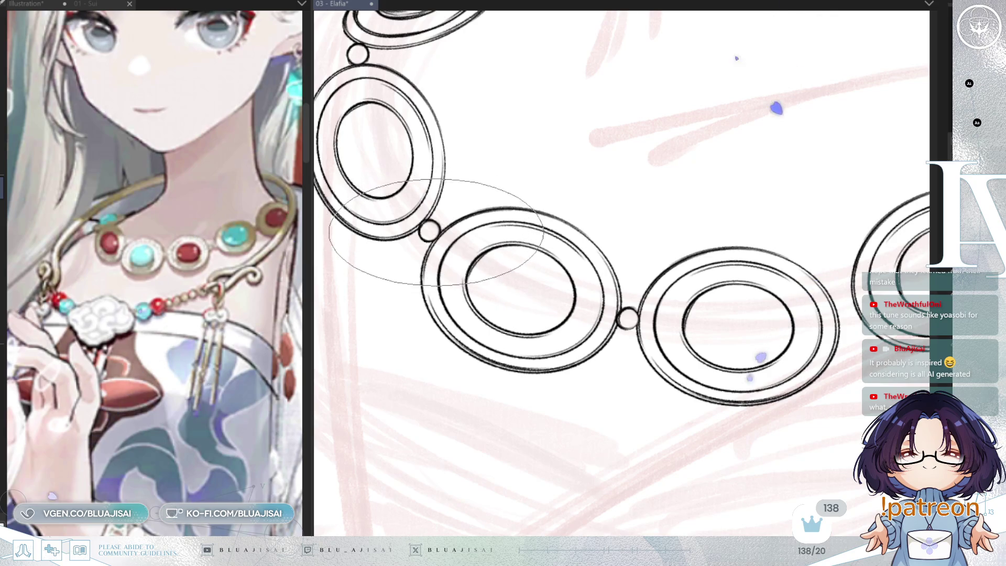
scroll(606, 378, "right", 3)
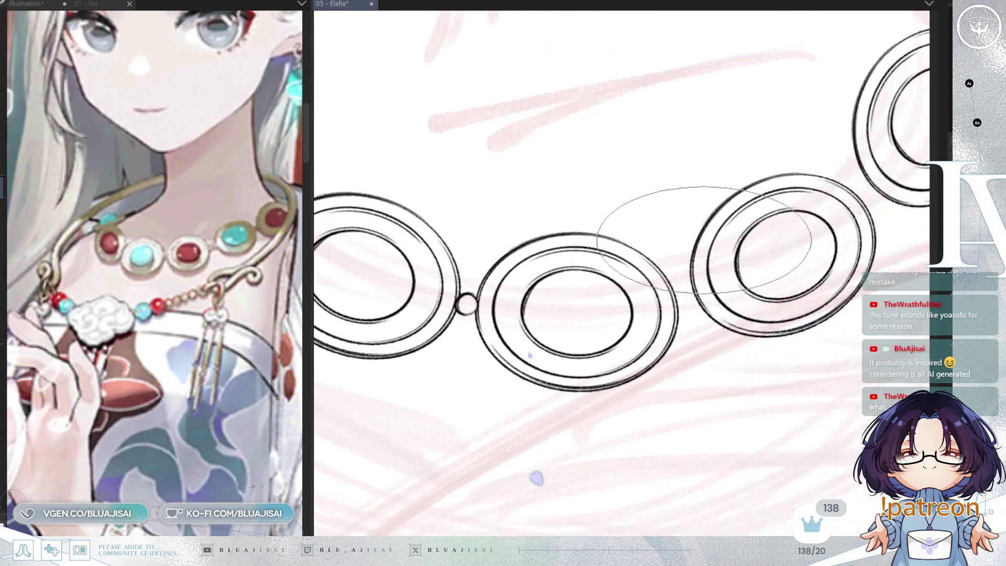
left_click_drag(677, 284, 691, 300)
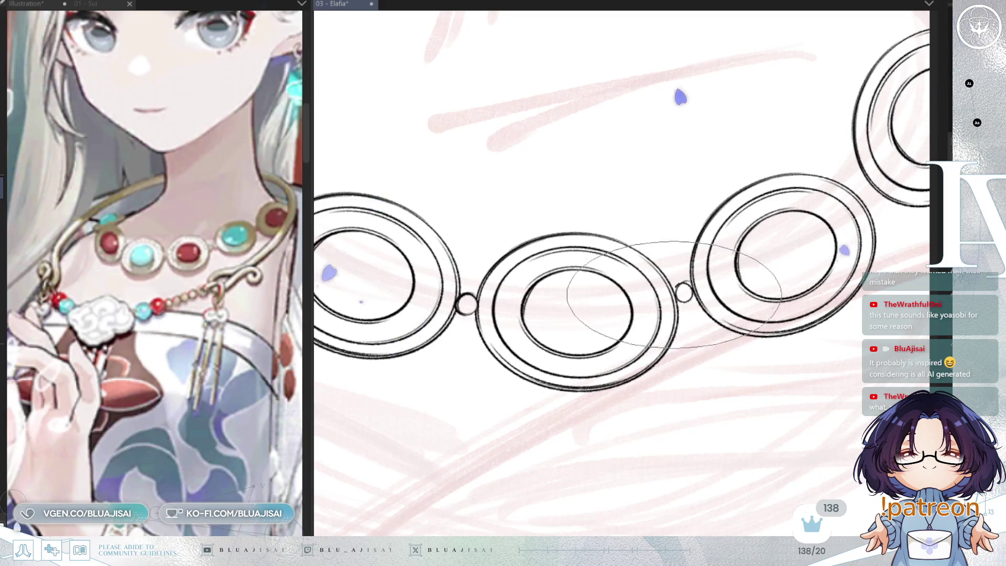
key("ctrl+z")
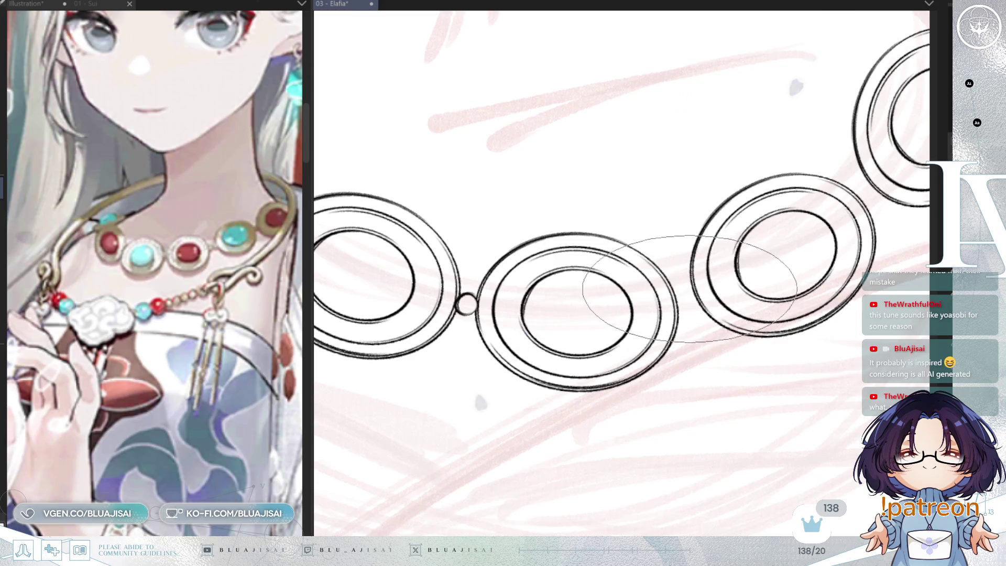
left_click_drag(676, 284, 693, 302)
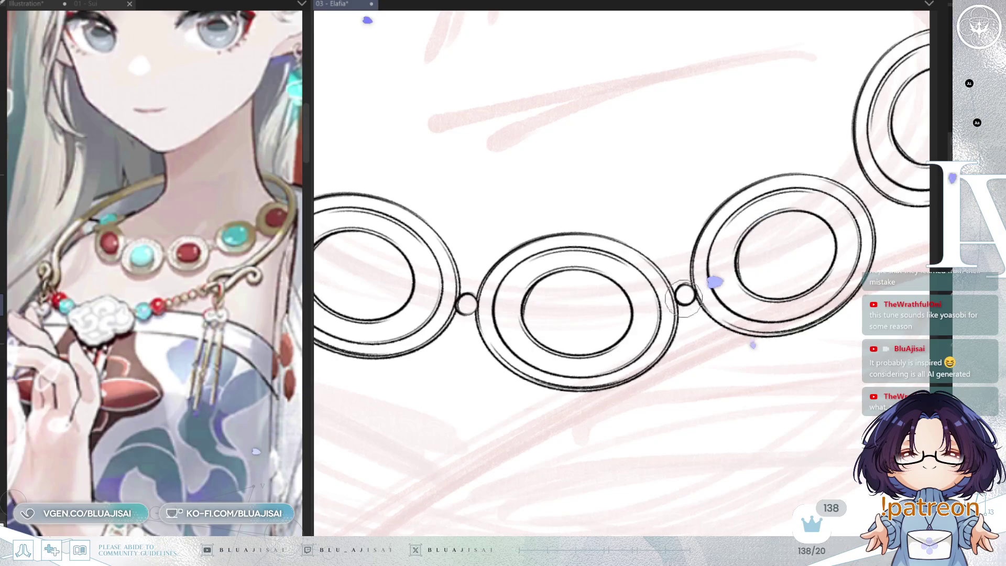
- Ink a bead between the middle and upper rings, then zoom out to view the whole necklace
left_click_drag(684, 295, 791, 346)
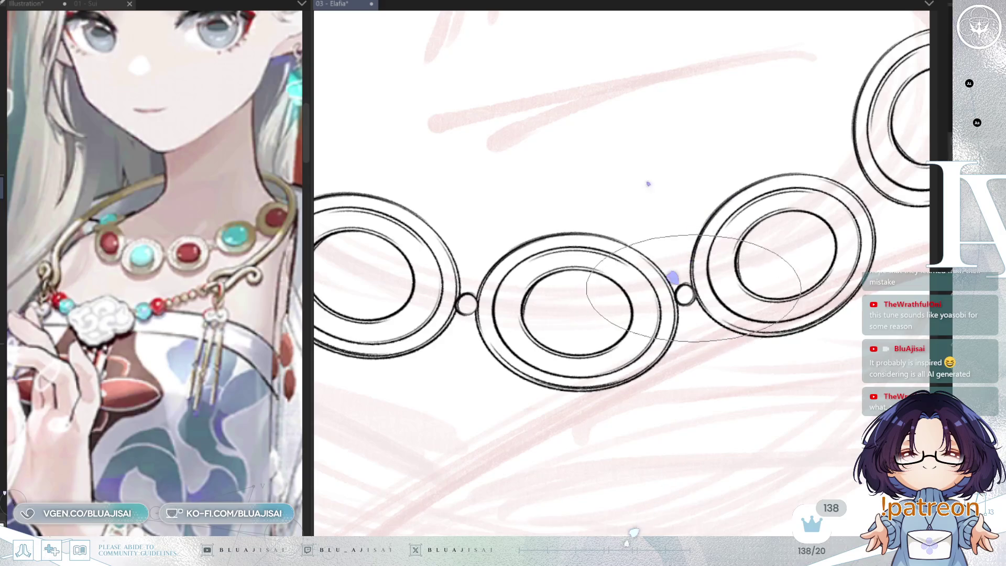
left_click_drag(648, 184, 572, 209)
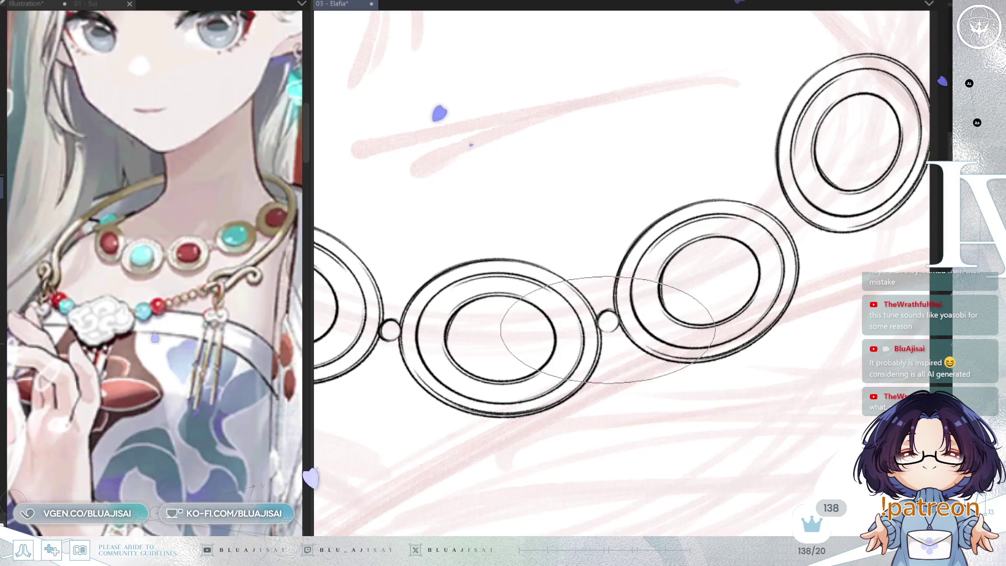
left_click_drag(625, 331, 717, 346)
left_click_drag(612, 316, 800, 211)
left_click_drag(621, 268, 547, 314)
mouse_move(726, 258)
left_mouse_down()
mouse_move(712, 260)
mouse_move(720, 271)
left_mouse_up()
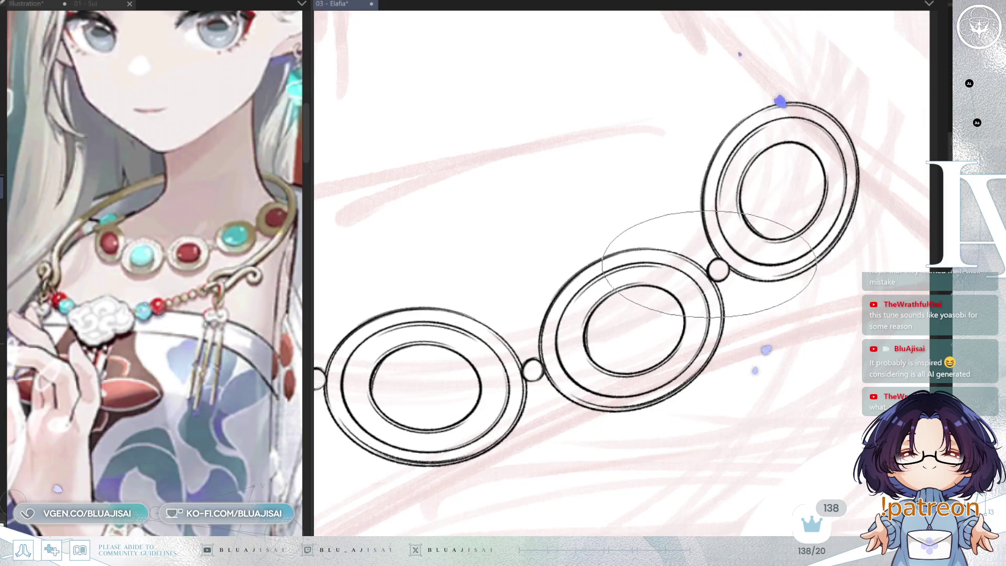
key("ctrl+0")
scroll(807, 260, "down", 2)
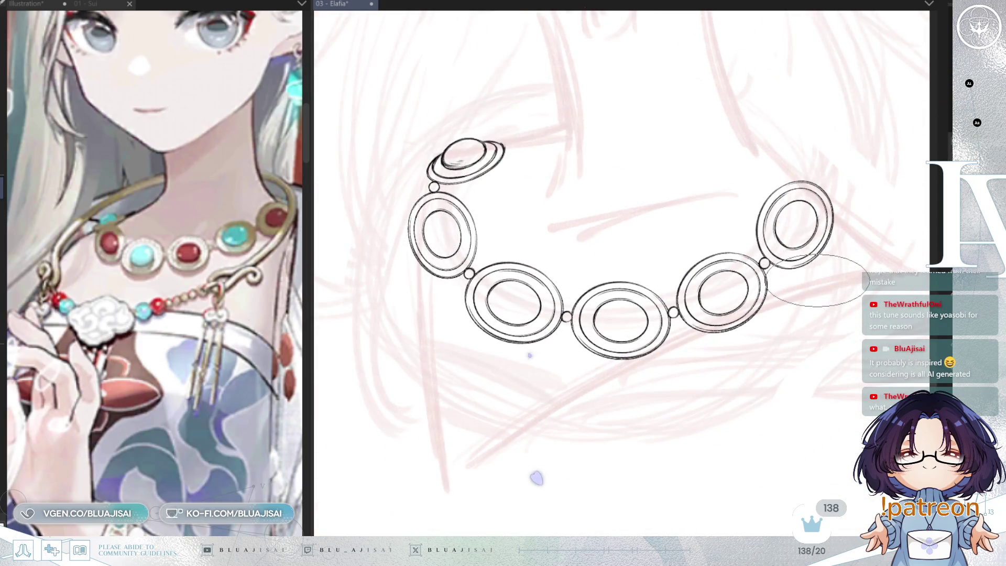
scroll(814, 291, "down", 1)
scroll(794, 314, "down", 1)
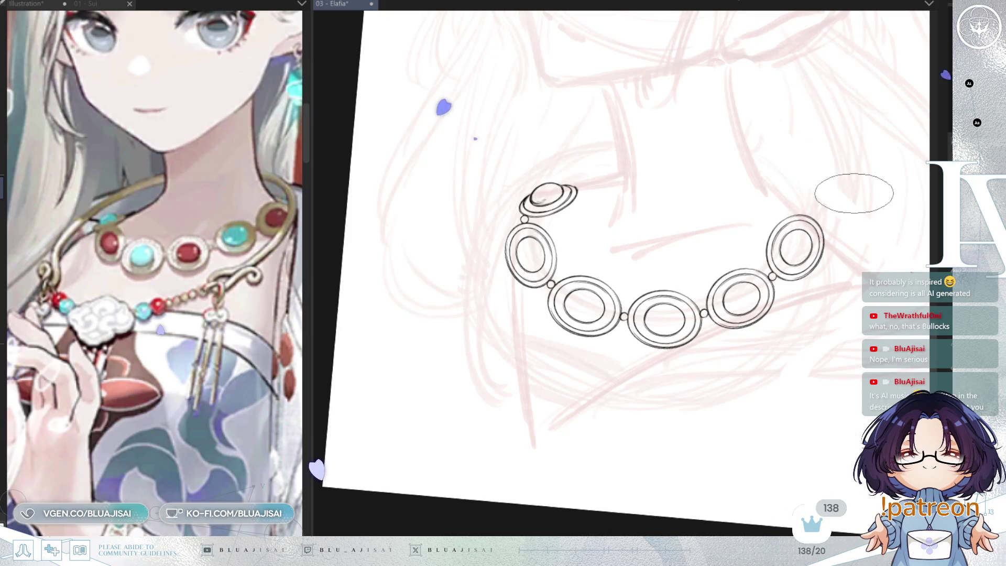
key("h")
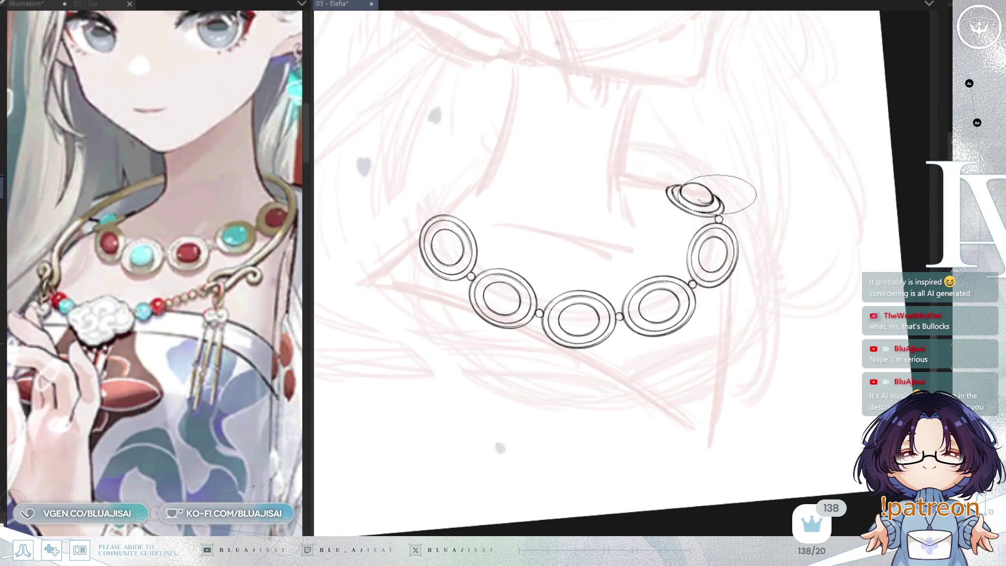
left_click_drag(780, 195, 607, 271)
scroll(607, 271, "up", 2)
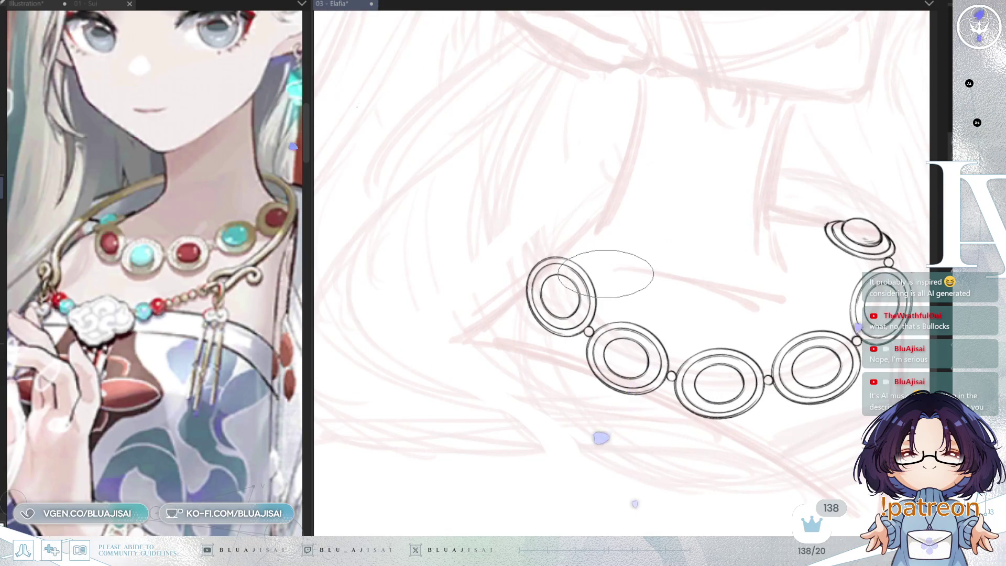
key("h")
mouse_move(841, 221)
left_mouse_down()
mouse_move(831, 225)
mouse_move(835, 249)
left_mouse_up()
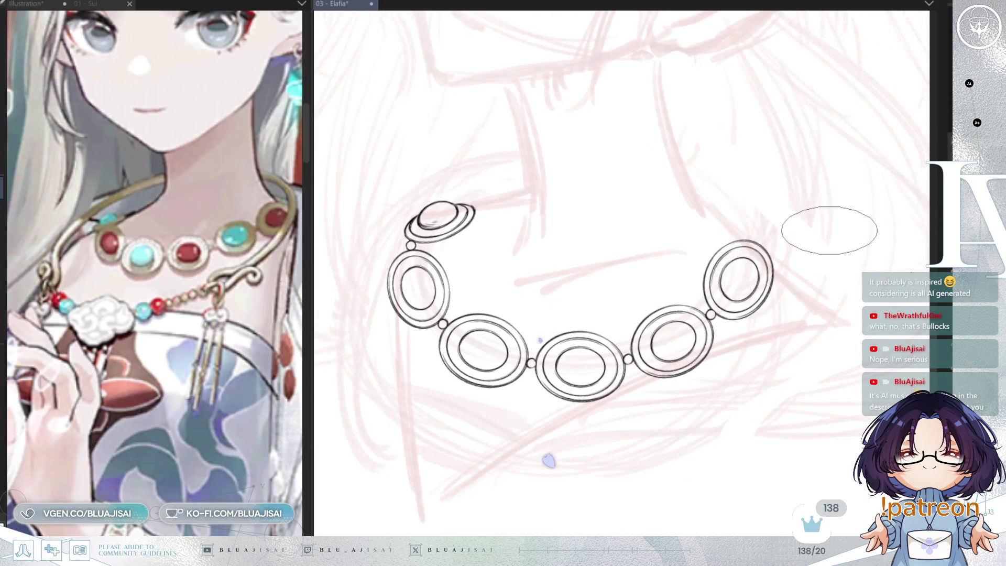
scroll(828, 228, "up", 2)
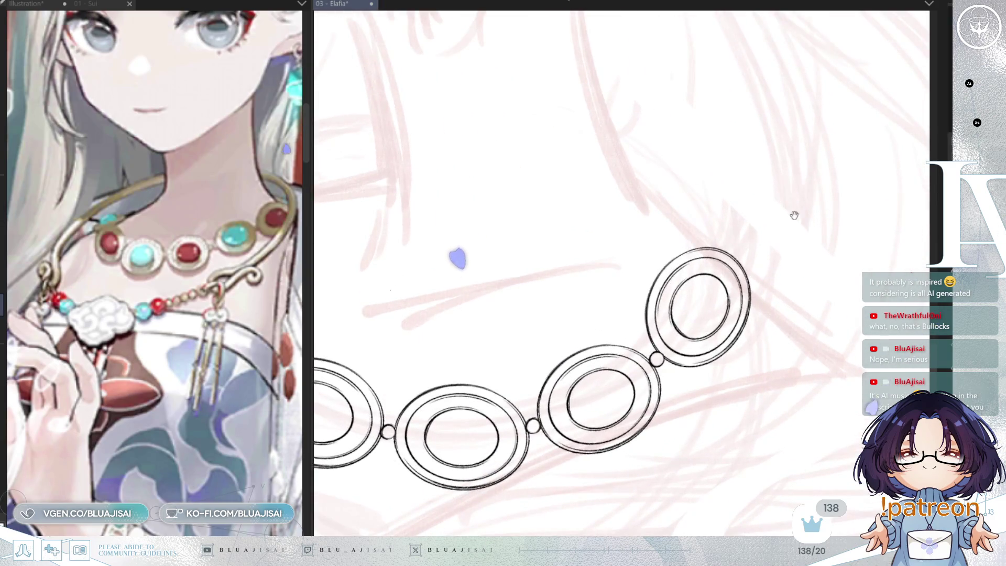
left_click_drag(794, 215, 692, 162)
scroll(667, 184, "up", 2)
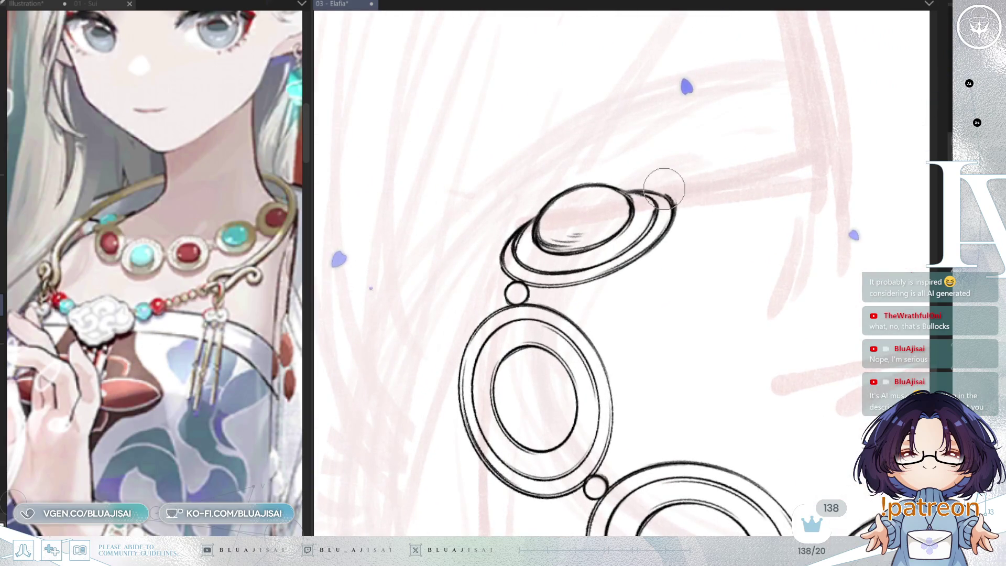
mouse_move(689, 205)
left_mouse_down()
mouse_move(779, 282)
mouse_move(735, 250)
mouse_move(794, 263)
left_mouse_up()
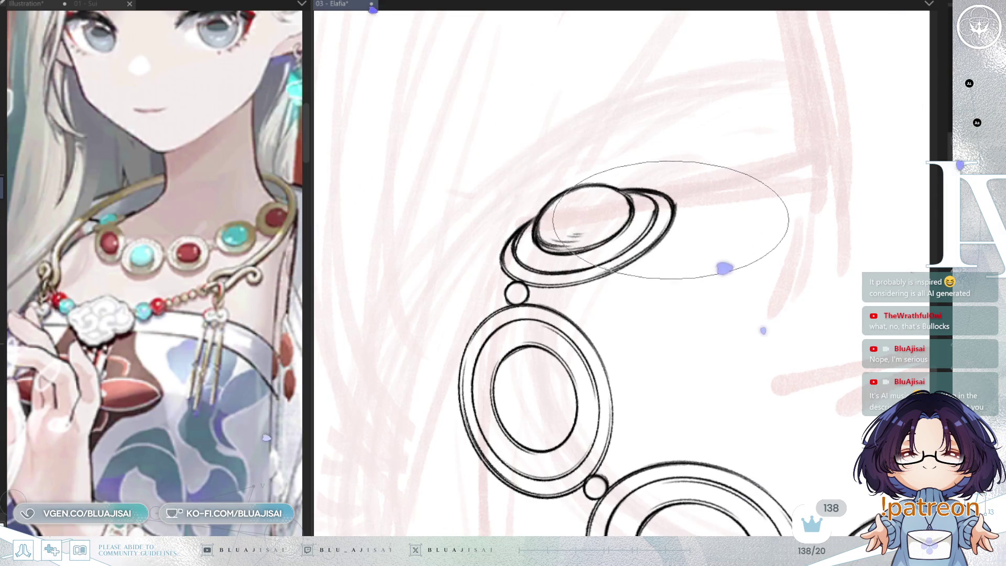
scroll(823, 188, "down", 3)
left_click_drag(795, 264, 823, 187)
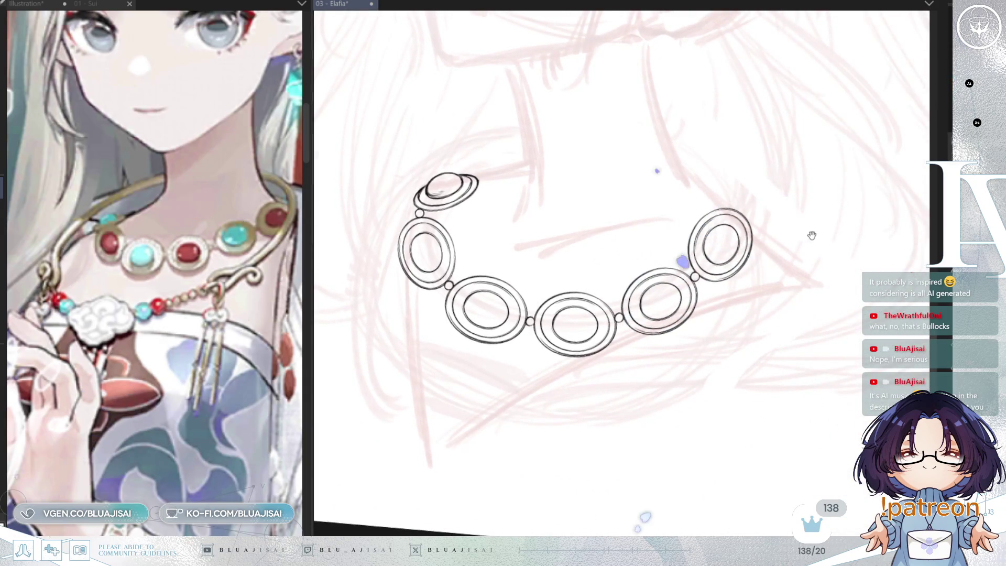
left_click_drag(812, 235, 825, 249)
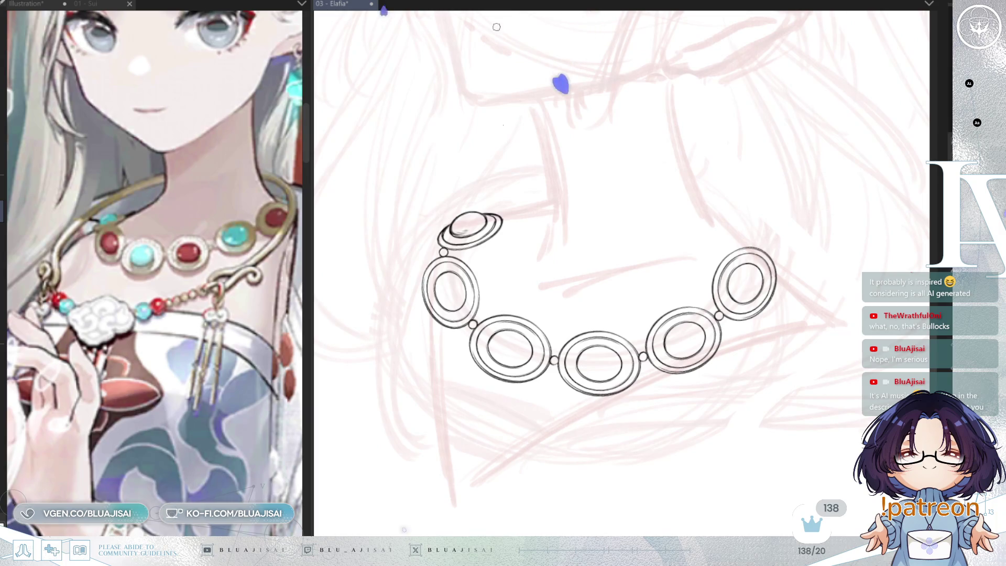
scroll(740, 262, "up", 2)
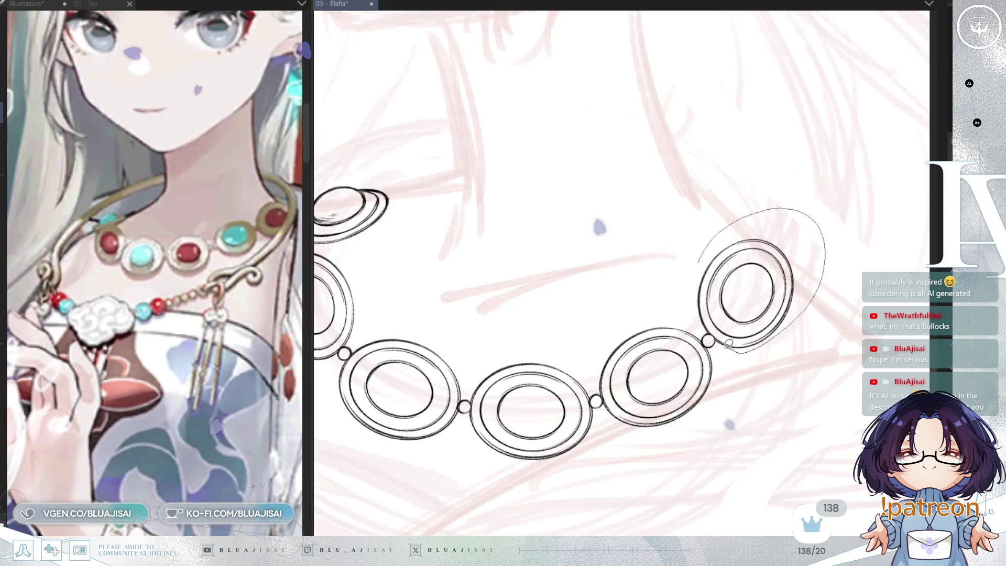
- Lasso the rightmost ring and transform it: rotate slightly clockwise, squash the top, widen left
left_click_drag(734, 344, 698, 263)
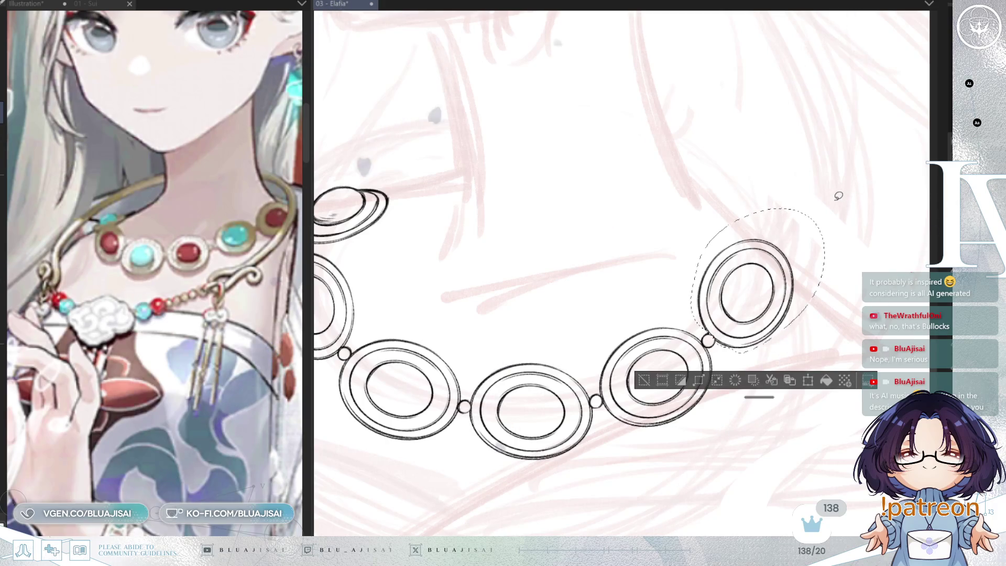
key("ctrl+t")
mouse_move(828, 203)
left_mouse_down()
mouse_move(827, 240)
mouse_move(804, 304)
left_mouse_up()
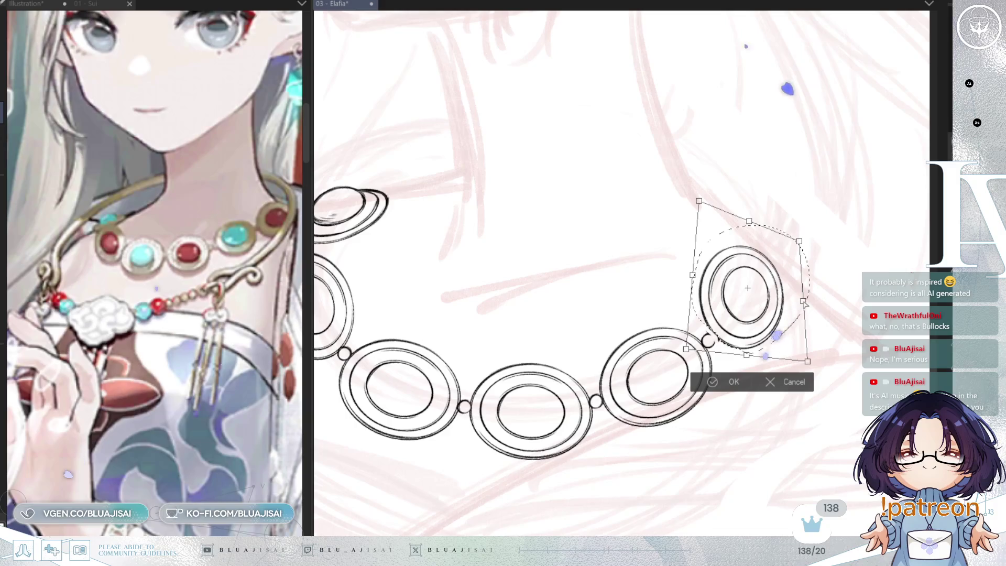
left_click_drag(749, 221, 752, 231)
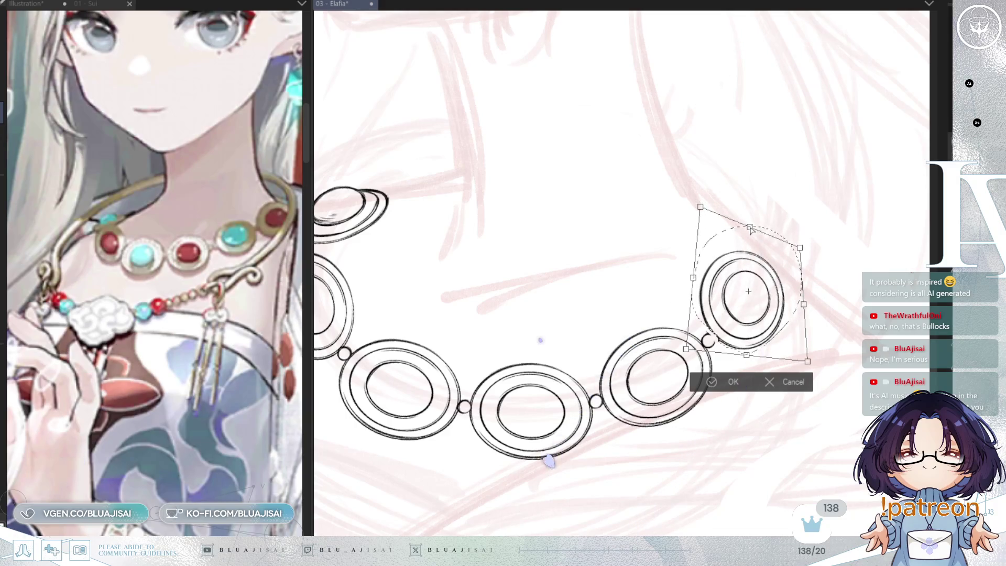
left_click_drag(705, 283, 694, 281)
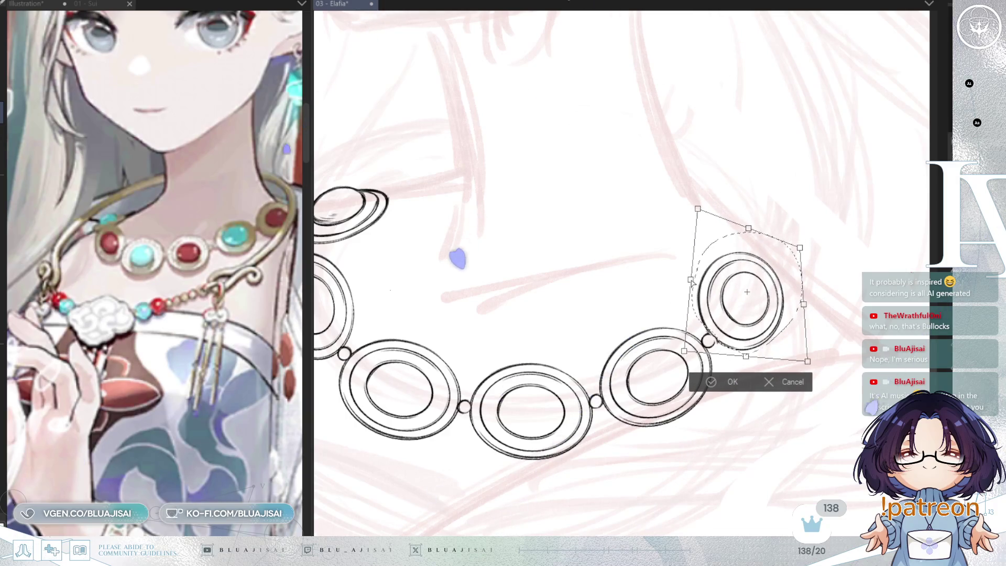
left_click_drag(746, 358, 745, 358)
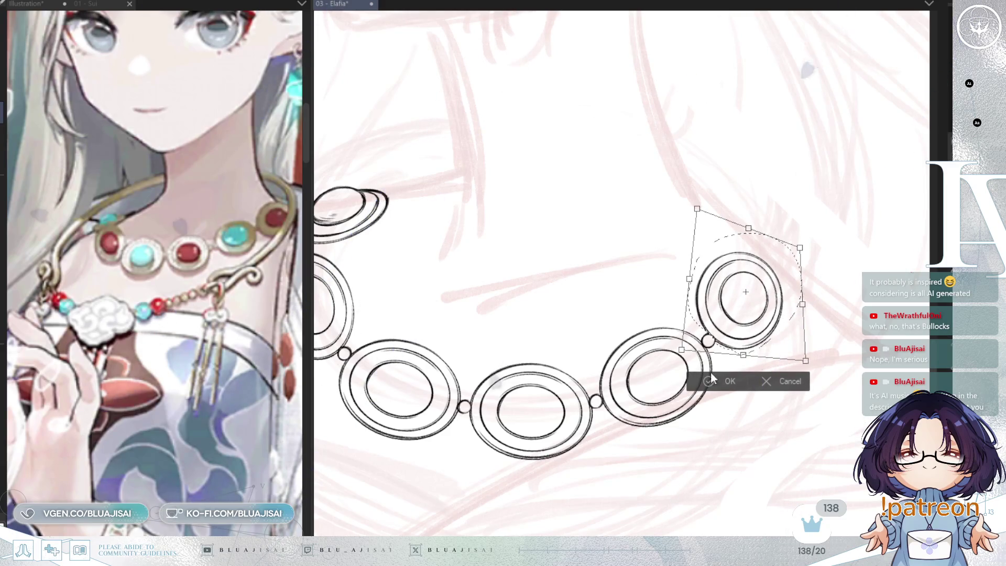